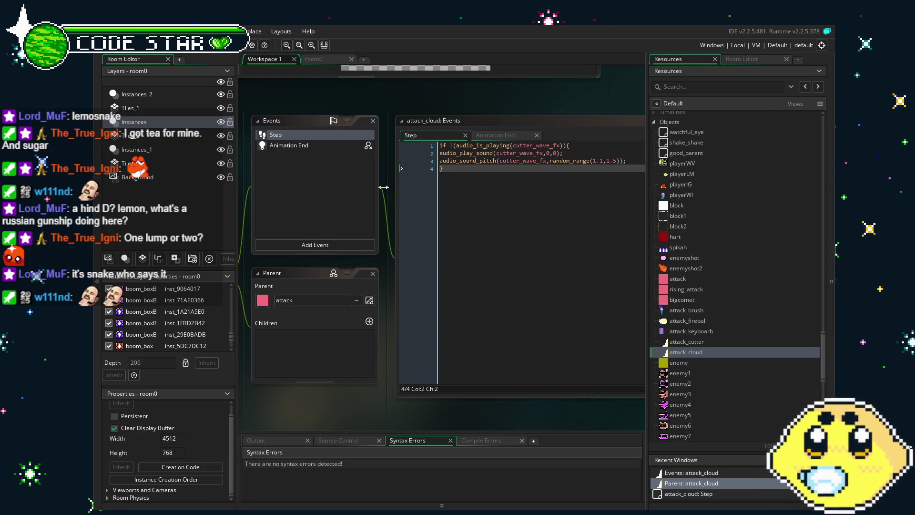
Step: Show the Output log of save messages and reposition attack_cloud's Step code editor in view
click(450, 440)
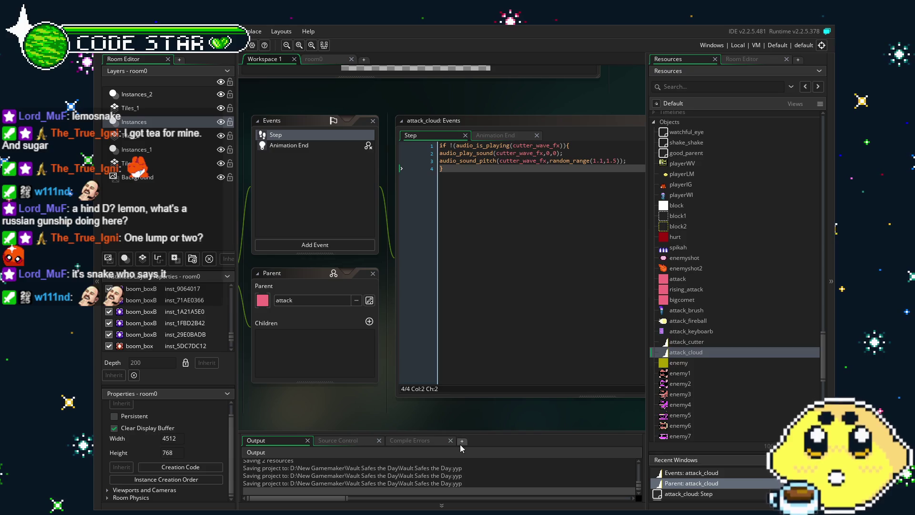
click(401, 311)
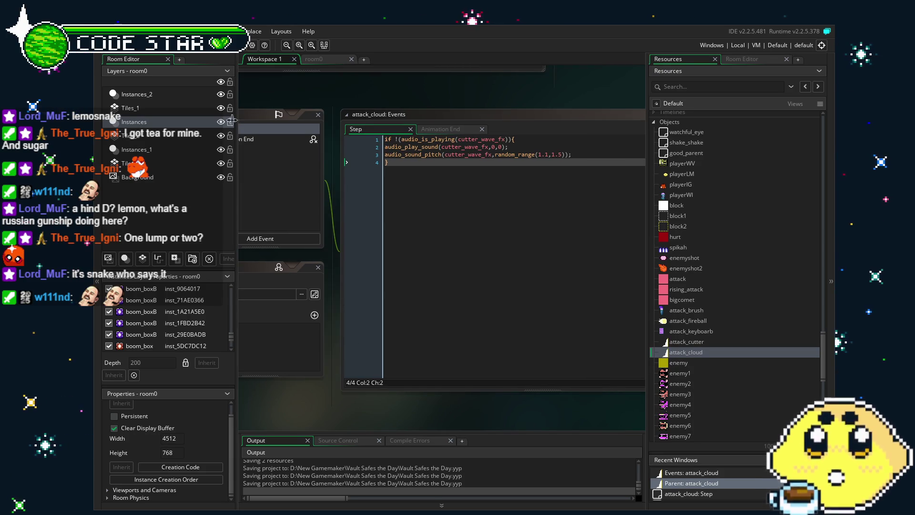
scroll(738, 310, down, 4)
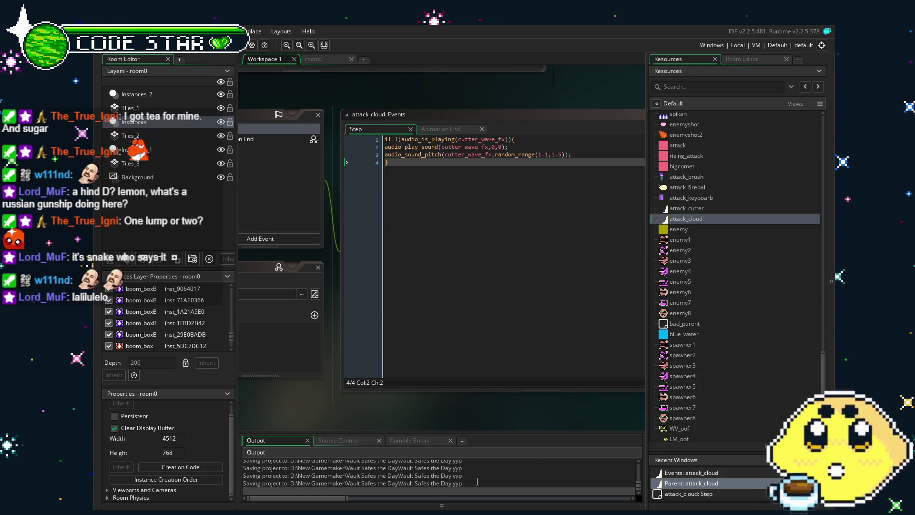
scroll(766, 335, up, 1)
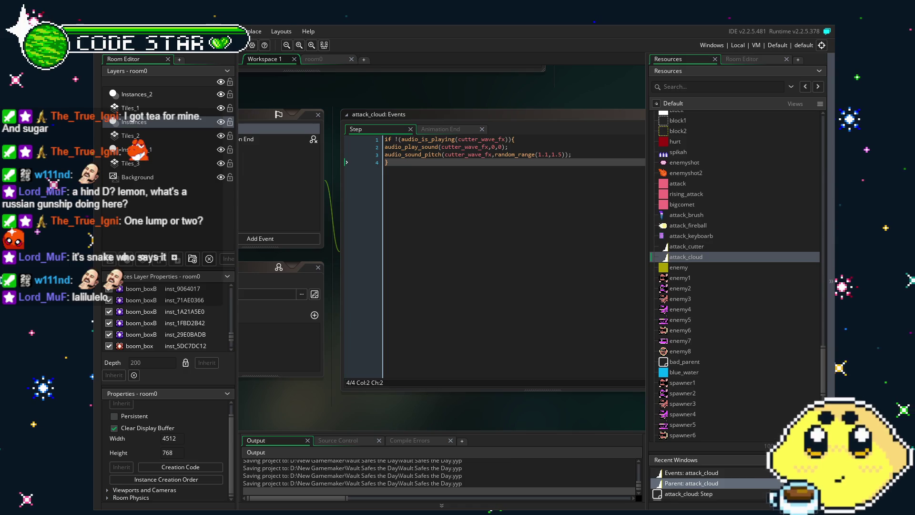
mouse_move(319, 400)
mouse_down()
mouse_move(300, 402)
mouse_move(391, 411)
mouse_up()
Step: View attack_cloud's Animation End event code
click(292, 150)
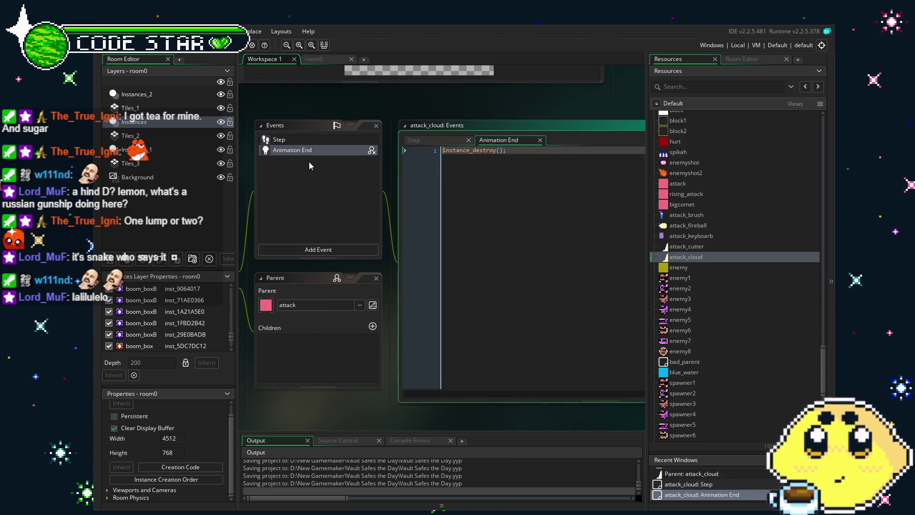
scroll(730, 315, up, 10)
scroll(730, 316, up, 10)
Step: Play and pause the clouds sprite's four-frame animation, then open the playerLM object
double_click(686, 357)
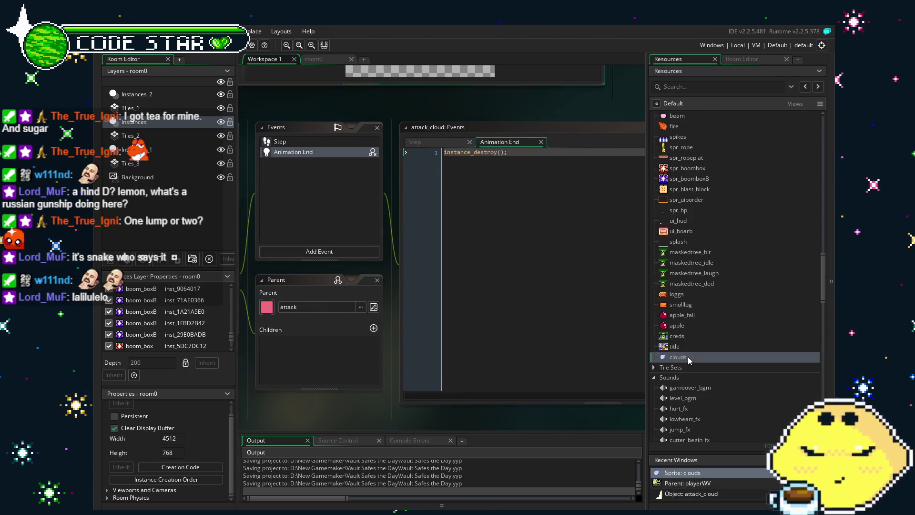
click(377, 132)
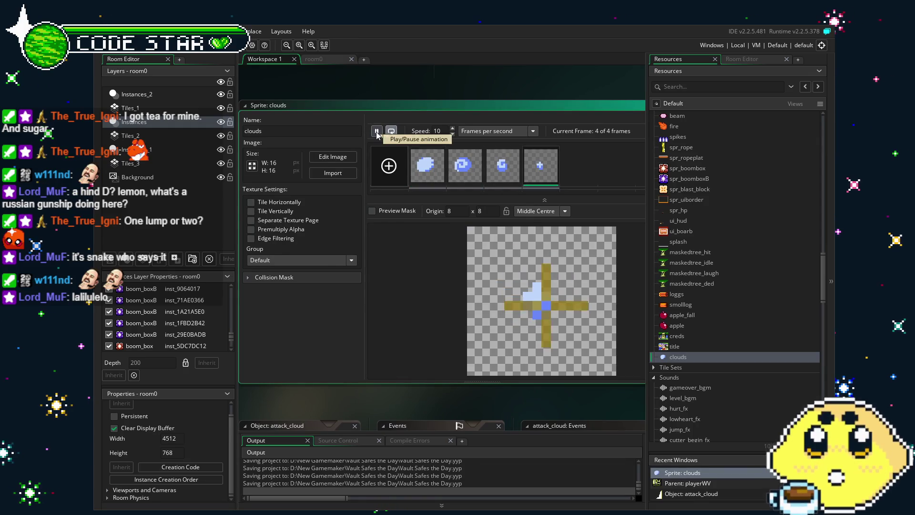
click(377, 131)
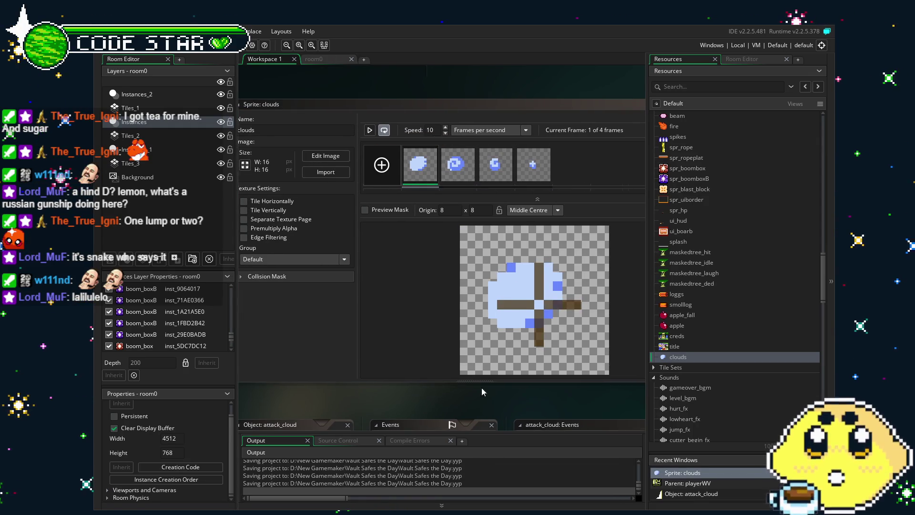
scroll(771, 375, down, 10)
scroll(772, 377, down, 5)
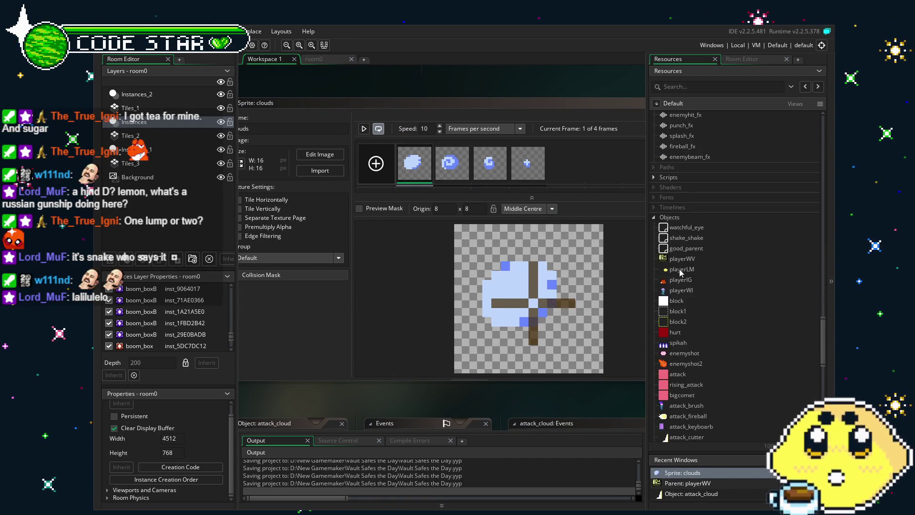
double_click(680, 270)
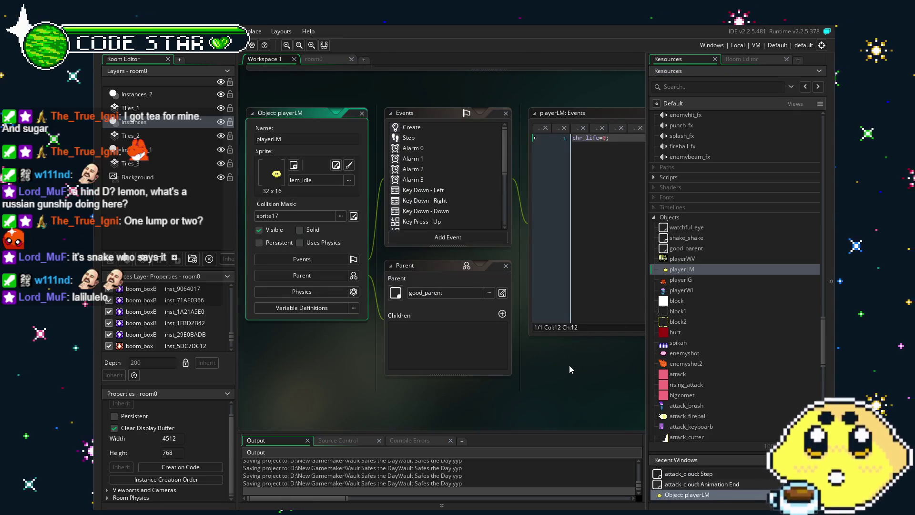
Step: Bring playerLM's editors into view and open its block collision event code
drag(569, 365, 507, 366)
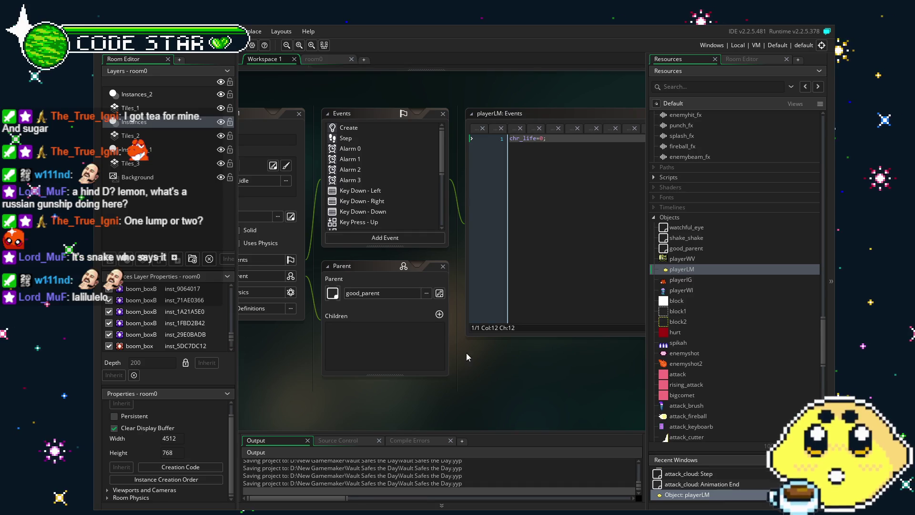
scroll(422, 226, down, 2)
scroll(422, 226, down, 2)
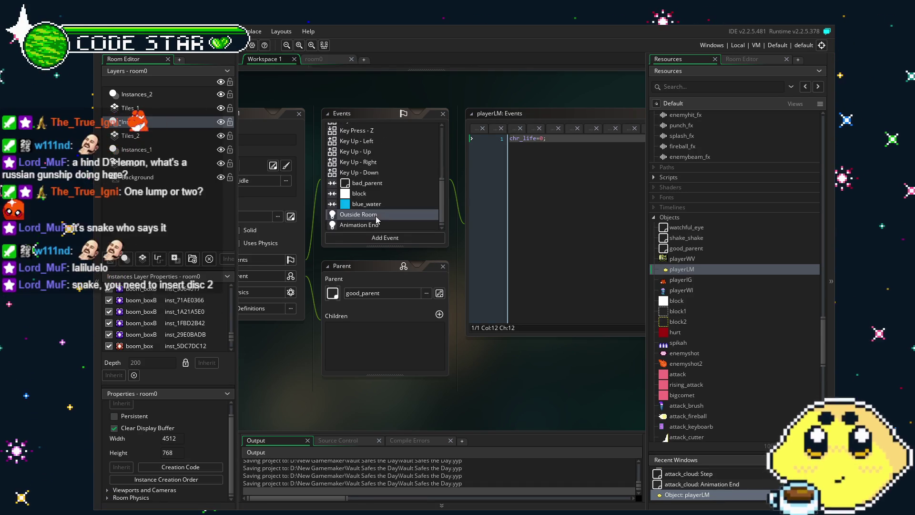
click(374, 194)
click(504, 257)
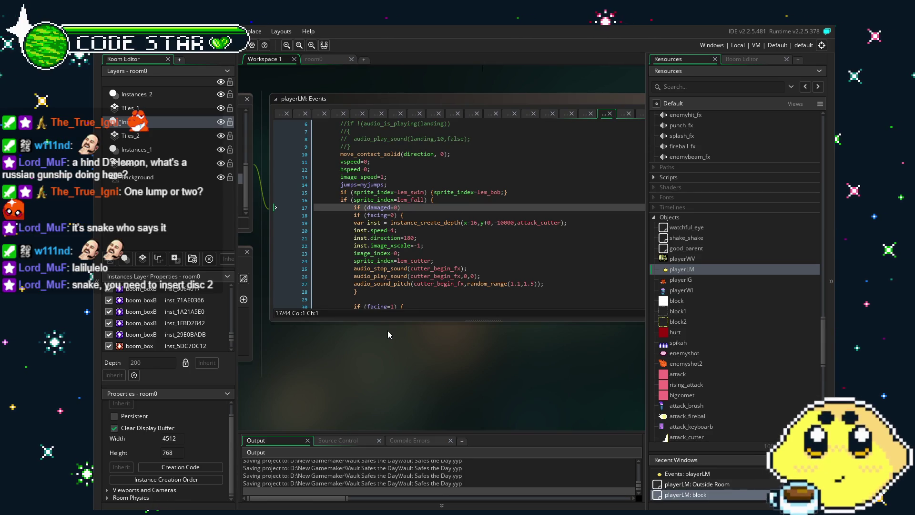
scroll(421, 253, down, 3)
scroll(421, 253, up, 2)
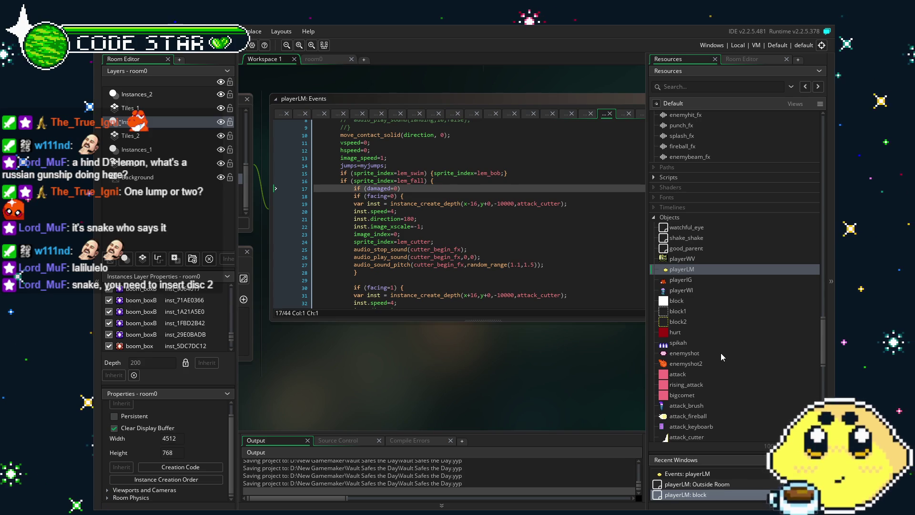
scroll(720, 354, down, 7)
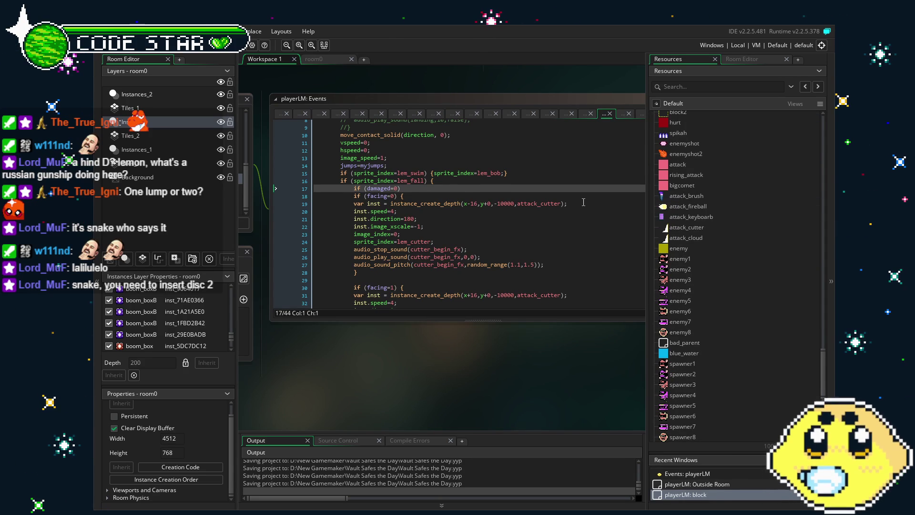
Step: Highlight lines 19–22 where attack_cutter is spawned and its sound played
drag(583, 202, 354, 204)
drag(423, 226, 353, 203)
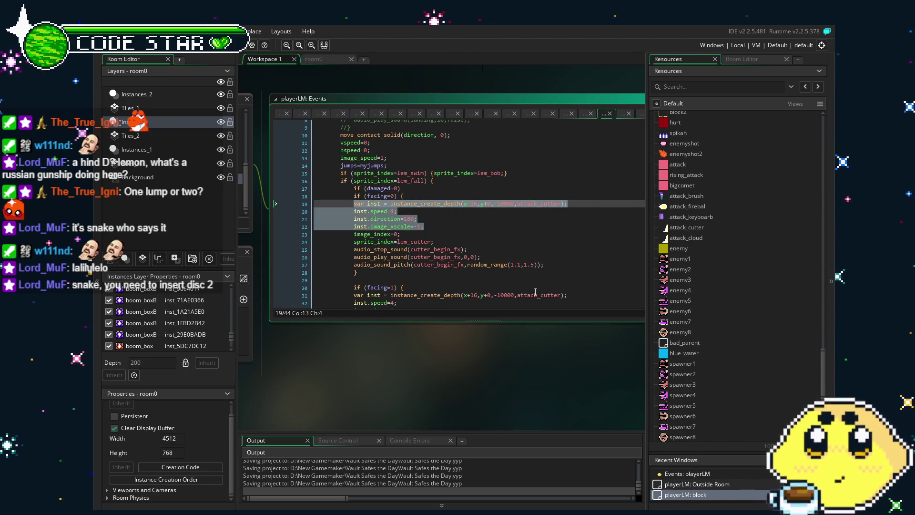
click(522, 249)
scroll(697, 351, up, 2)
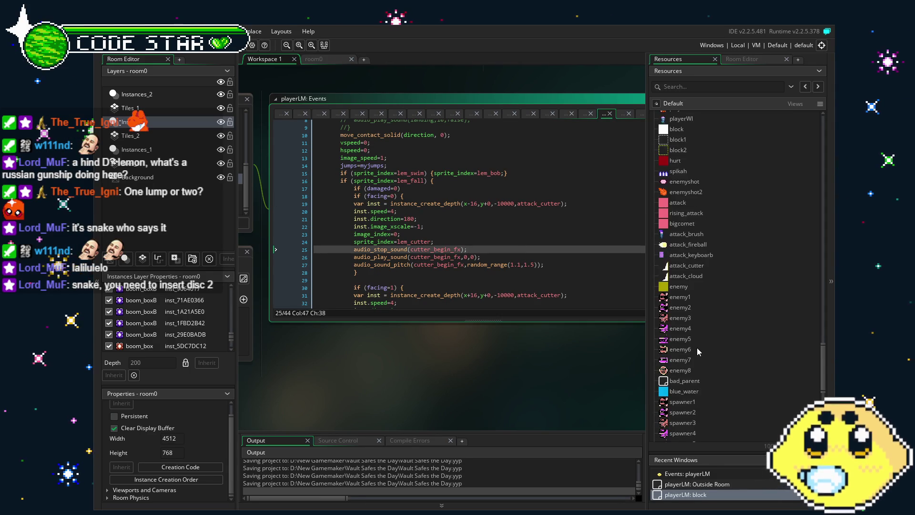
scroll(687, 299, up, 5)
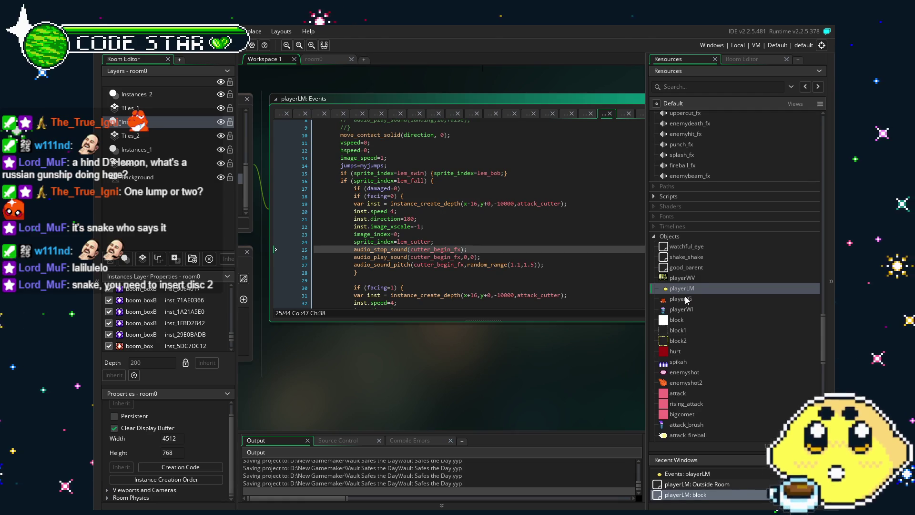
Step: Pan the workspace right and open the playerWV object
drag(451, 365, 494, 367)
scroll(686, 273, up, 3)
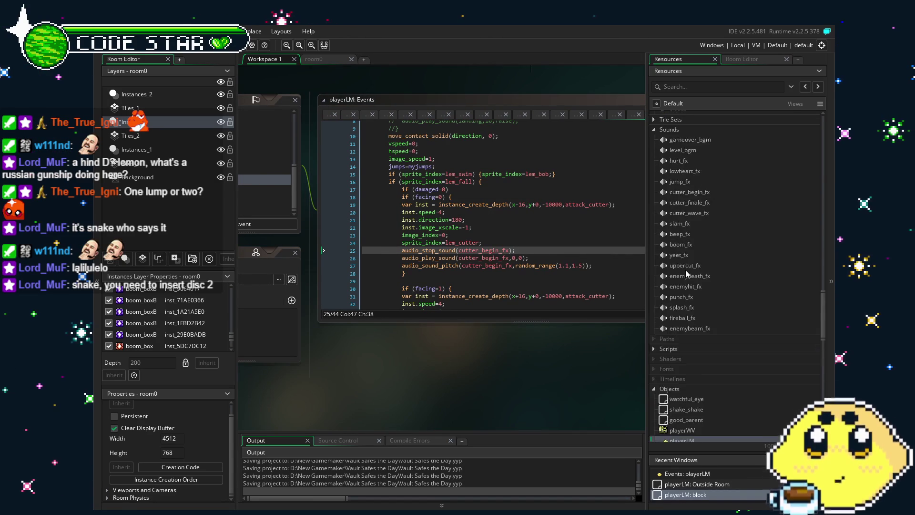
scroll(686, 273, down, 7)
scroll(687, 273, down, 2)
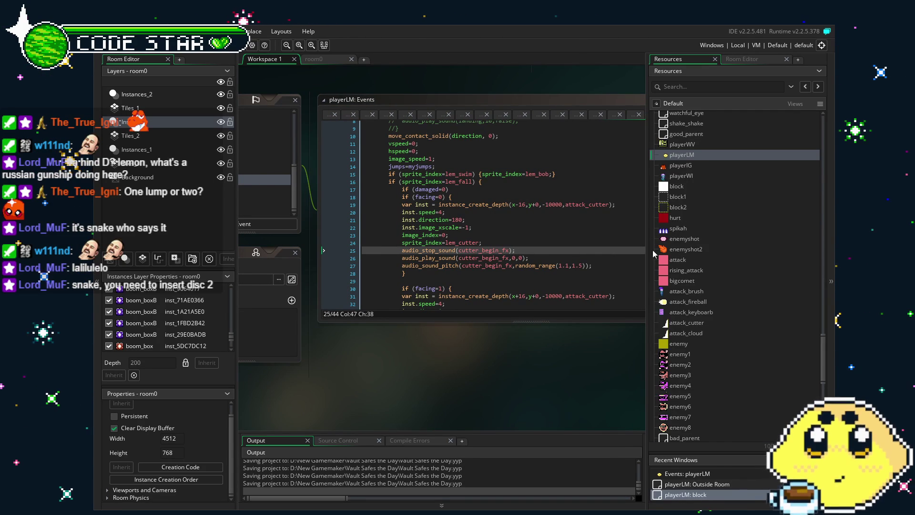
double_click(689, 145)
Step: Look over the playerIG object, reopen playerLM, then select playerIG in Resources
double_click(681, 166)
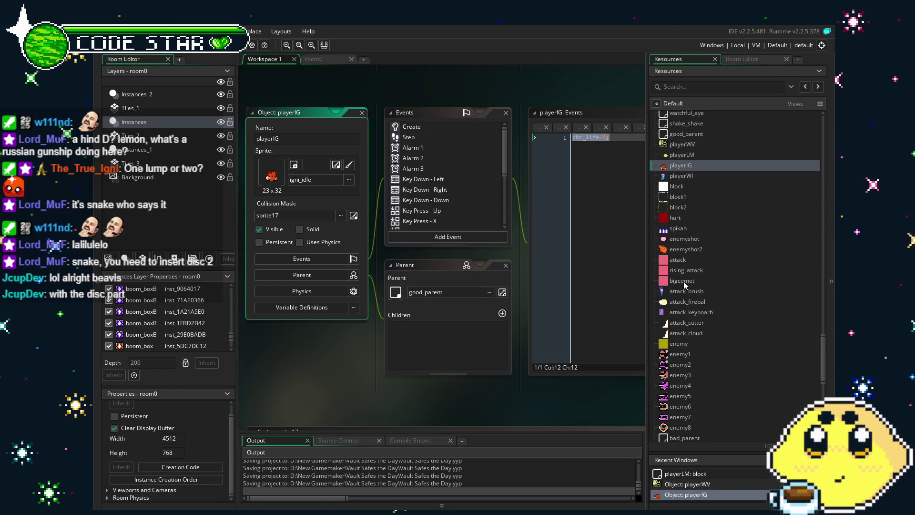
scroll(705, 248, up, 5)
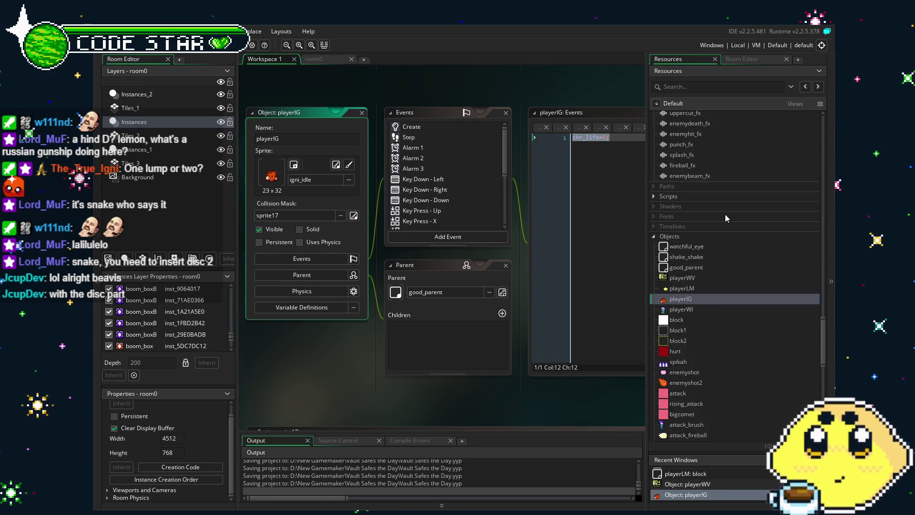
double_click(710, 289)
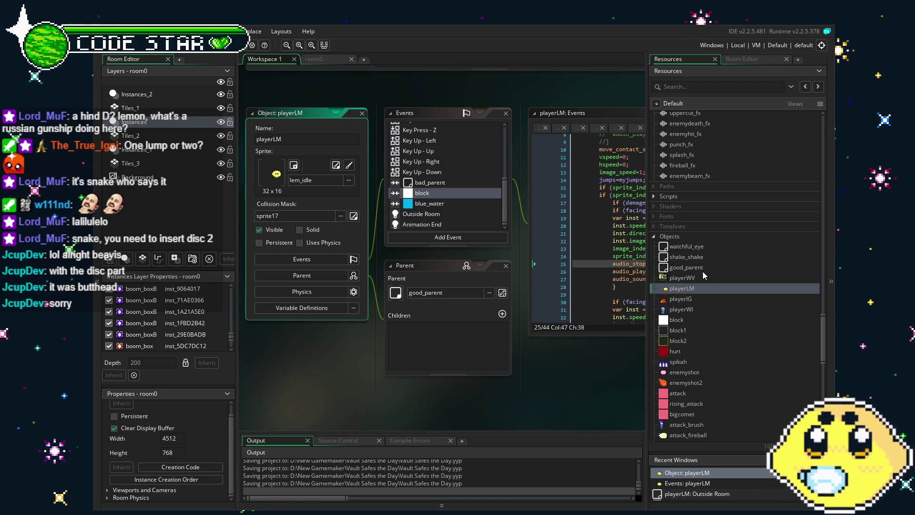
click(691, 300)
double_click(681, 309)
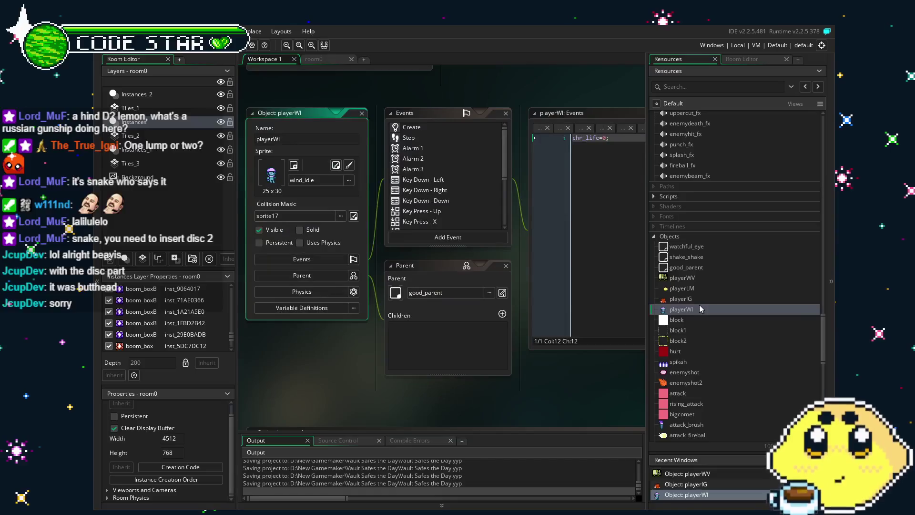
click(678, 279)
double_click(678, 278)
click(418, 185)
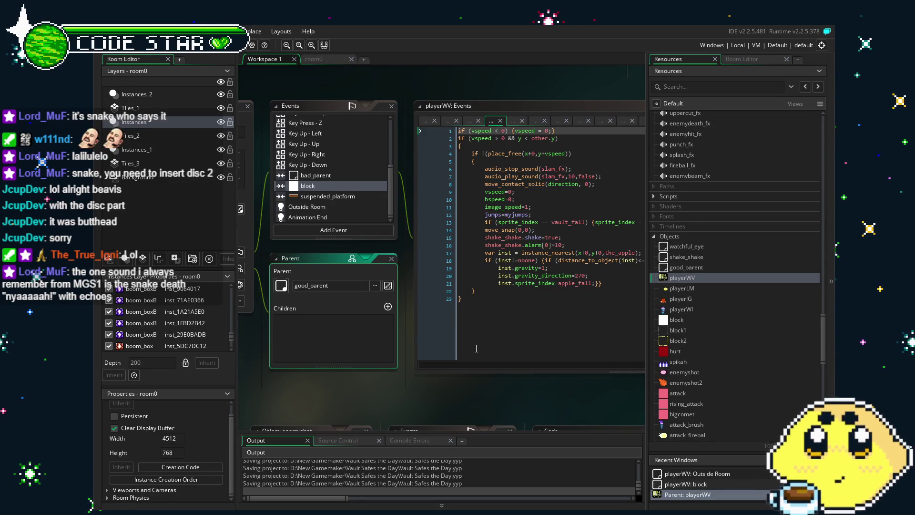
drag(417, 390, 394, 387)
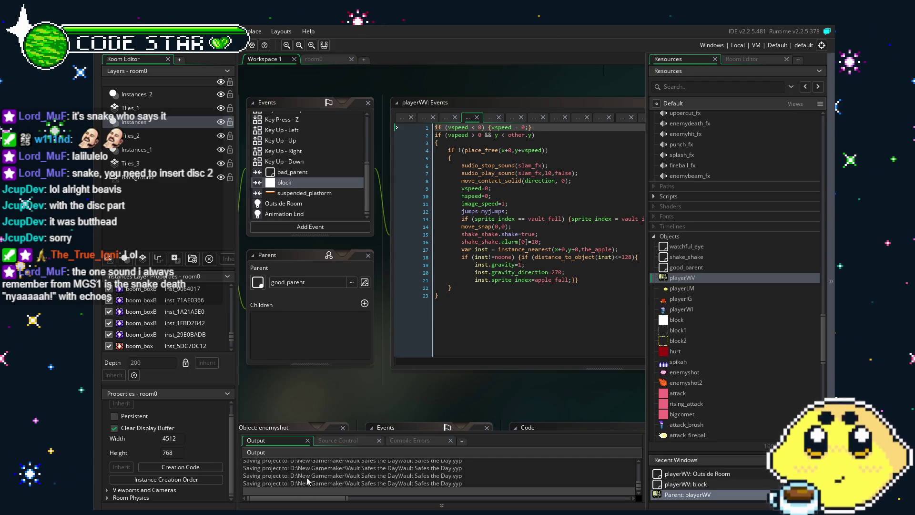
mouse_move(393, 387)
mouse_down()
mouse_move(360, 390)
mouse_move(381, 393)
mouse_up()
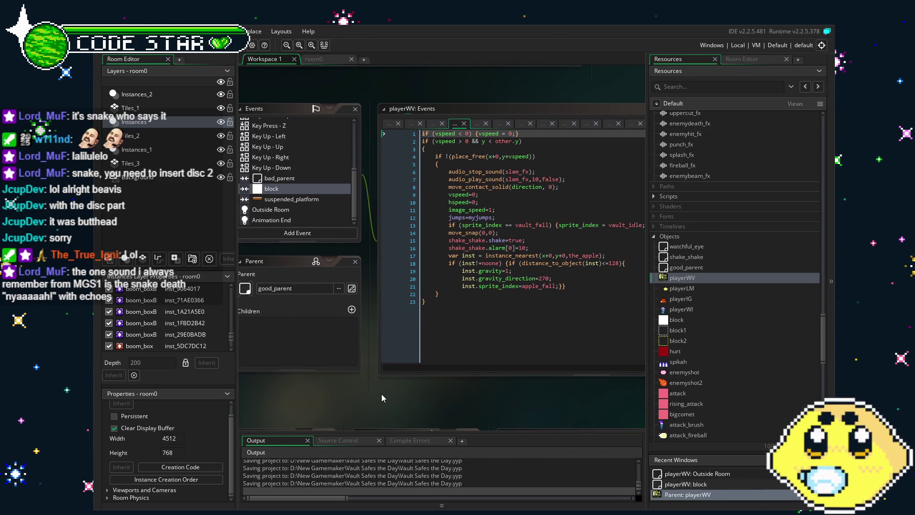
click(462, 354)
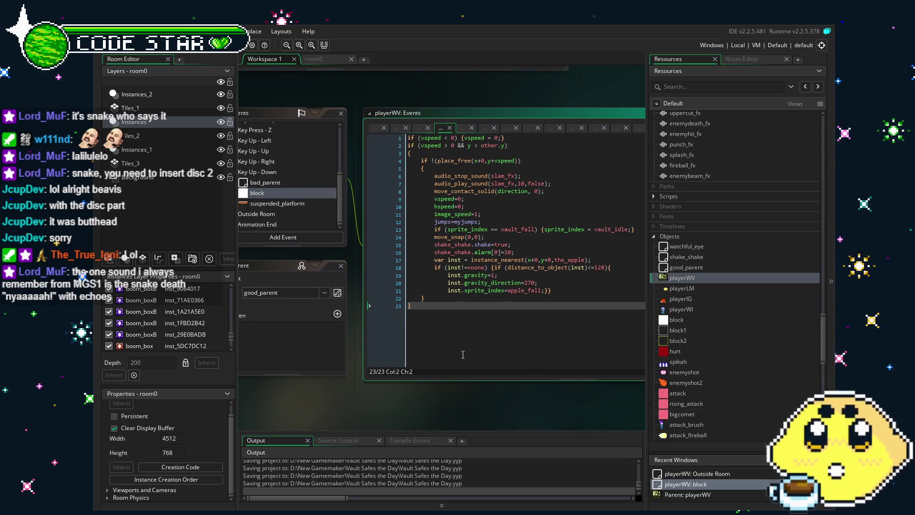
drag(462, 354, 481, 357)
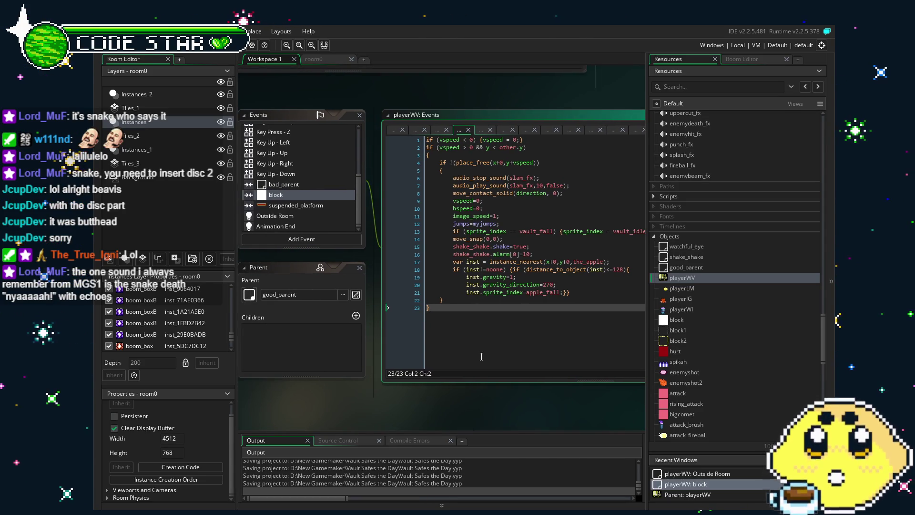
drag(482, 357, 430, 353)
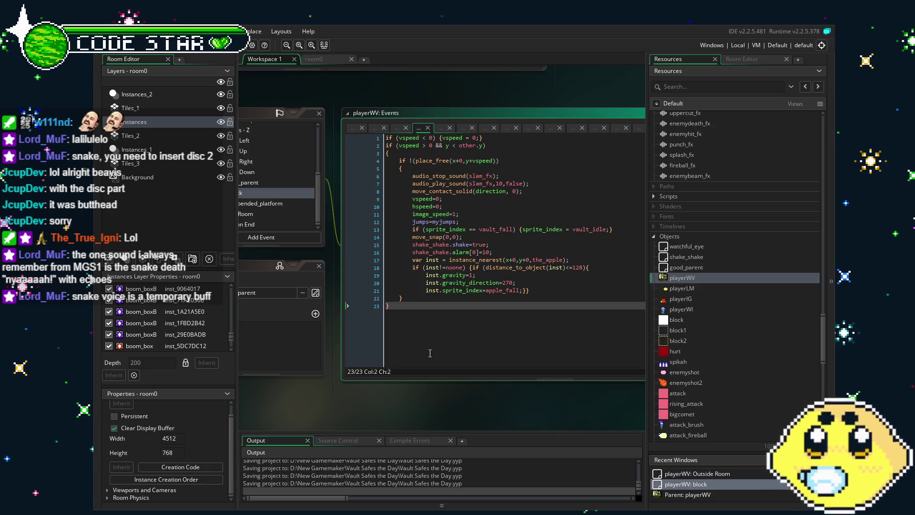
drag(430, 353, 458, 354)
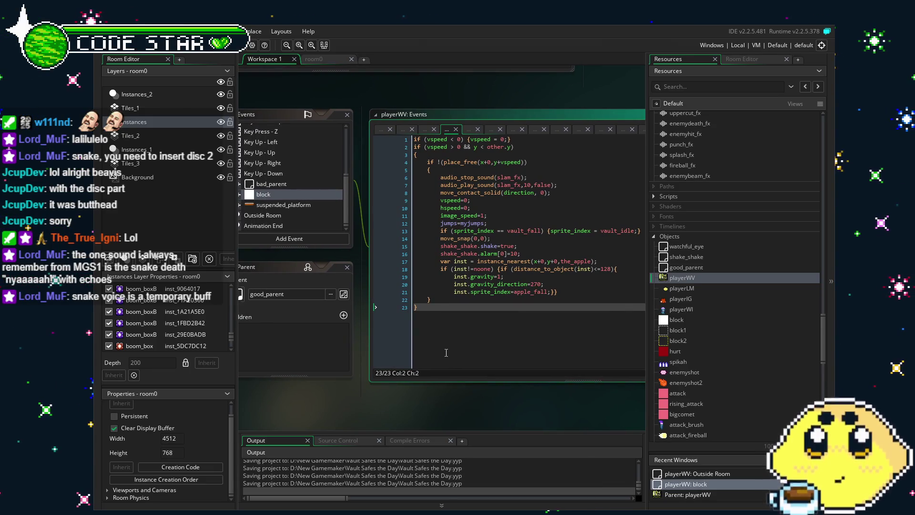
drag(308, 392, 338, 382)
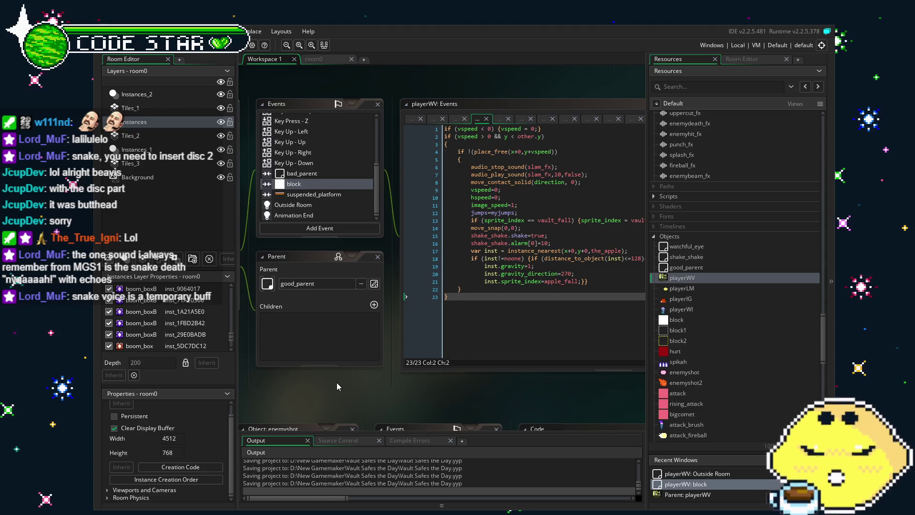
scroll(326, 385, left, 1)
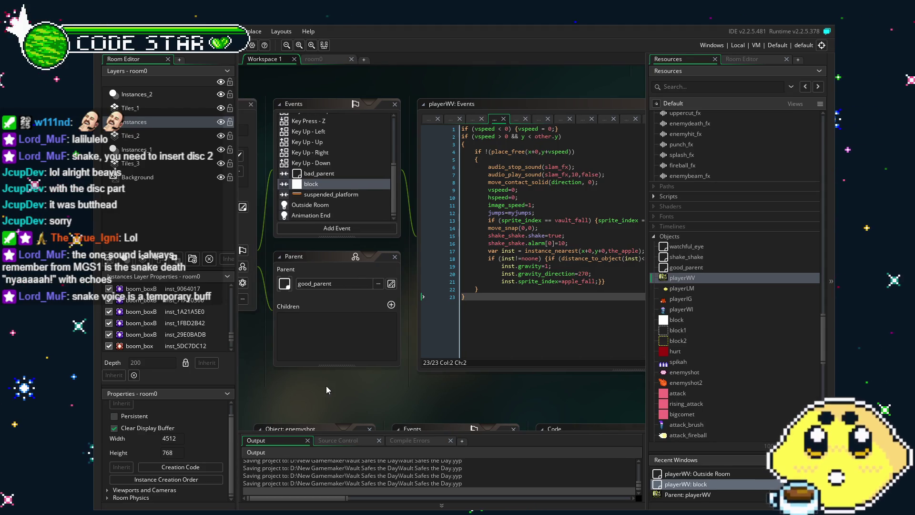
scroll(327, 390, left, 1)
scroll(346, 209, up, 5)
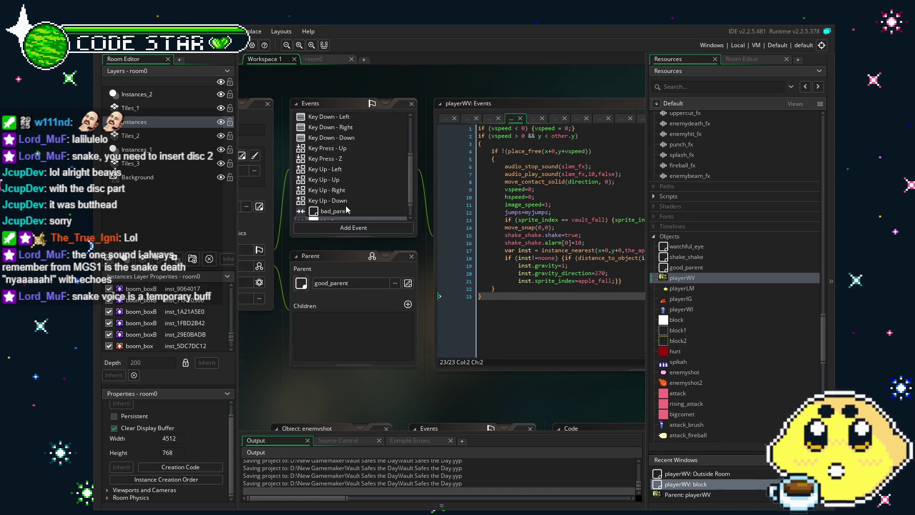
scroll(346, 211, down, 5)
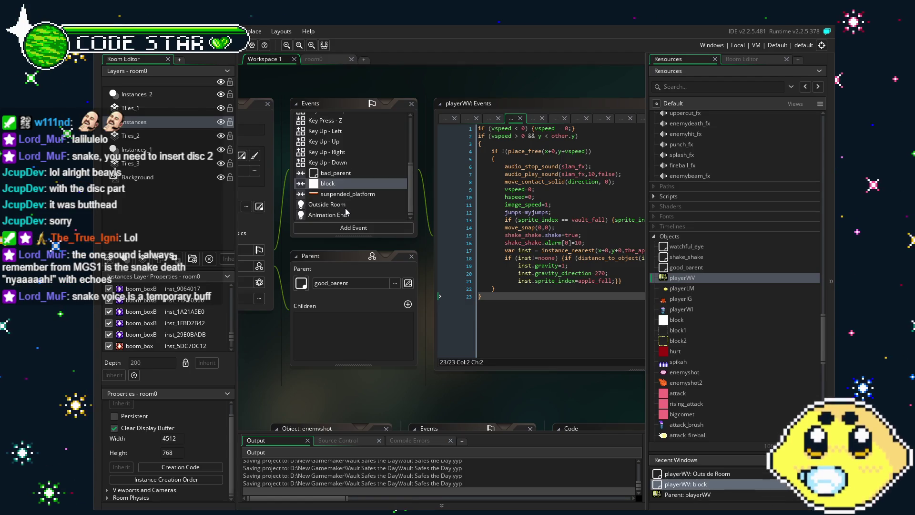
scroll(346, 211, right, 1)
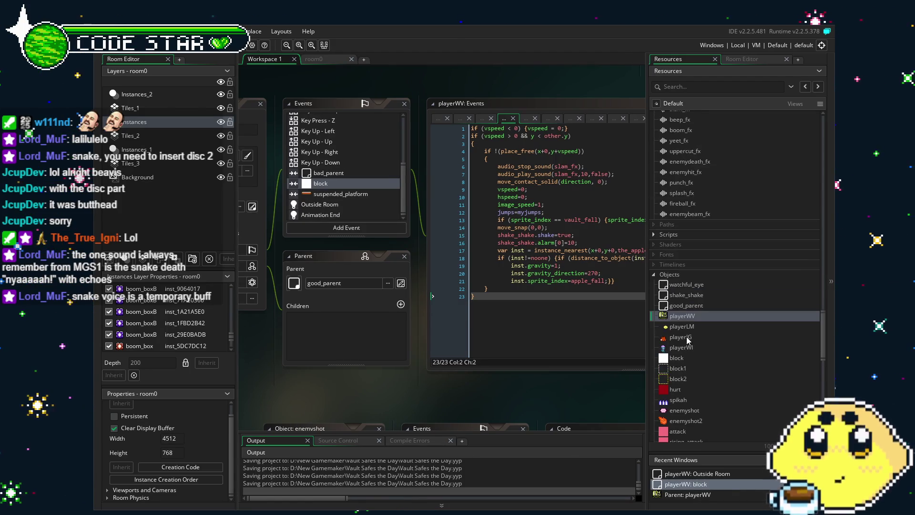
scroll(686, 336, down, 4)
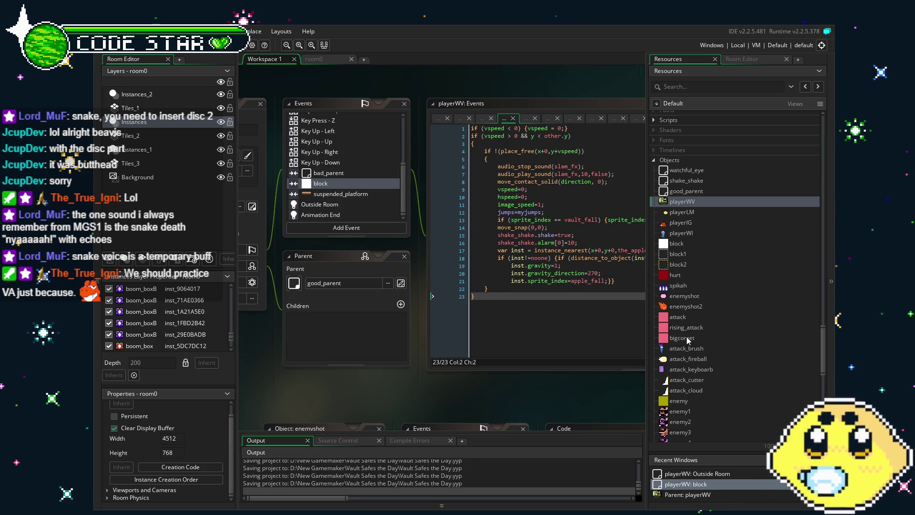
drag(529, 393, 461, 390)
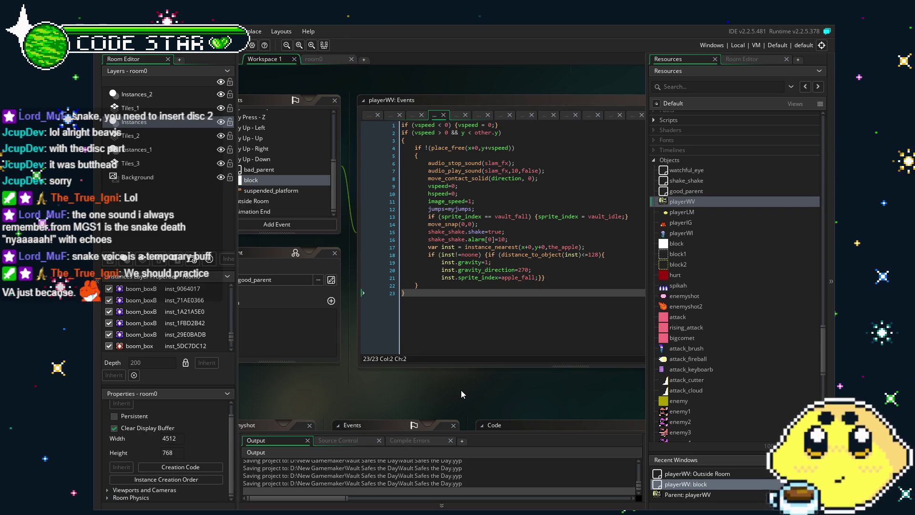
mouse_move(331, 383)
mouse_down()
mouse_move(357, 395)
mouse_move(347, 395)
mouse_up()
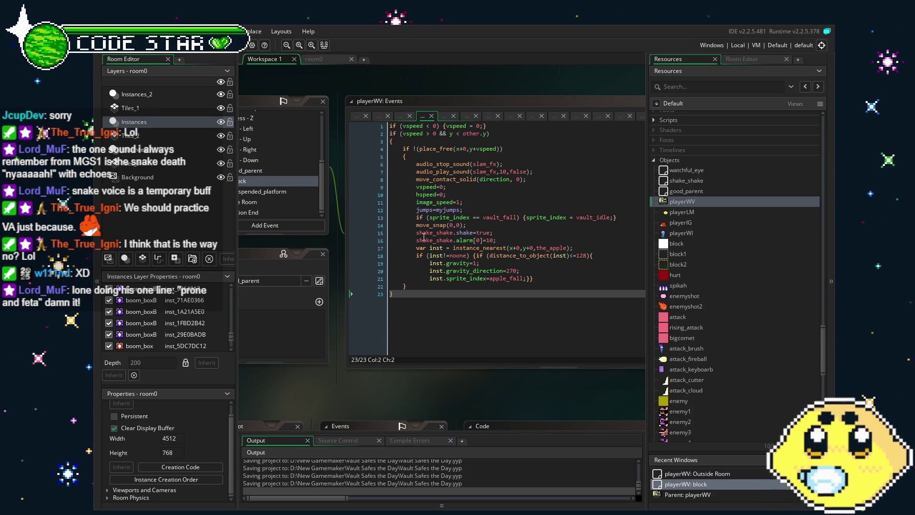
click(448, 345)
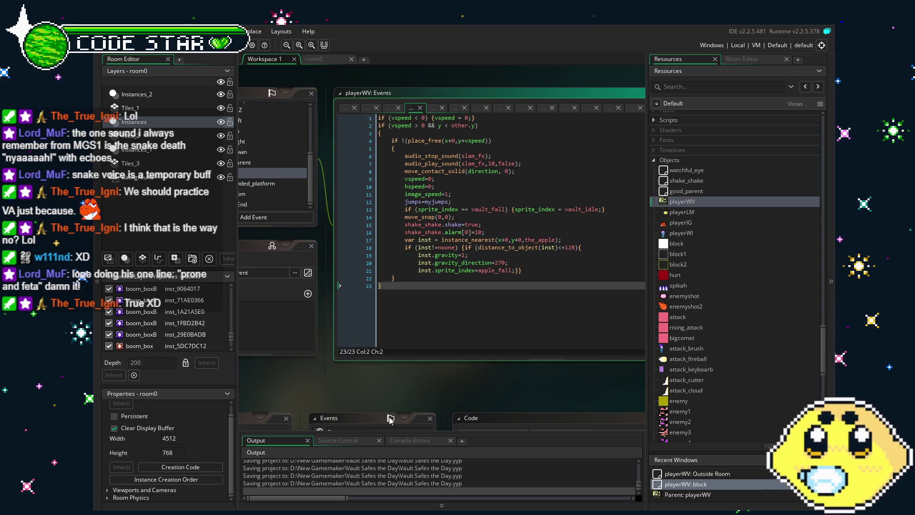
scroll(398, 397, right, 2)
scroll(675, 386, up, 5)
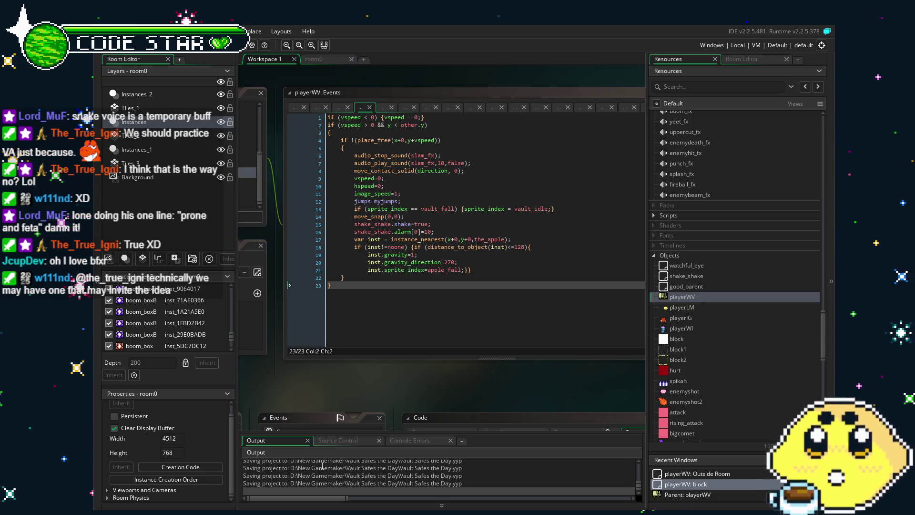
scroll(351, 380, left, 1)
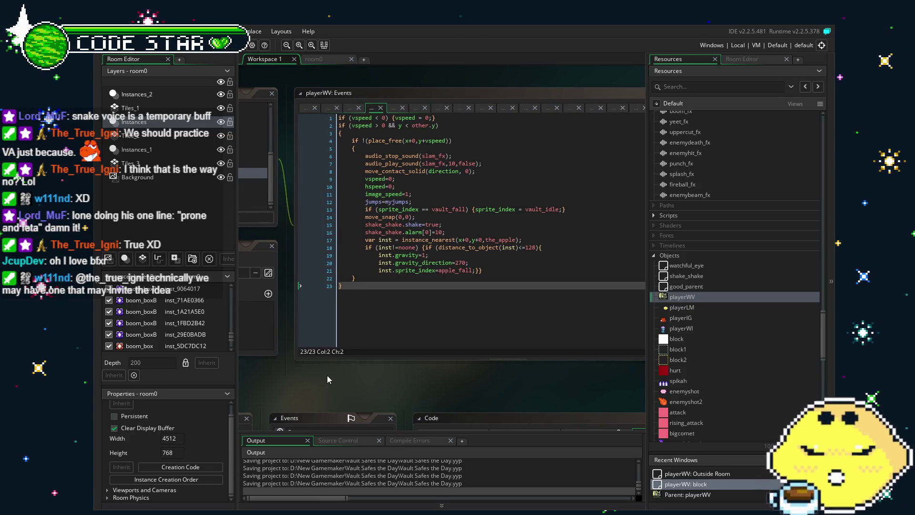
drag(327, 375, 378, 385)
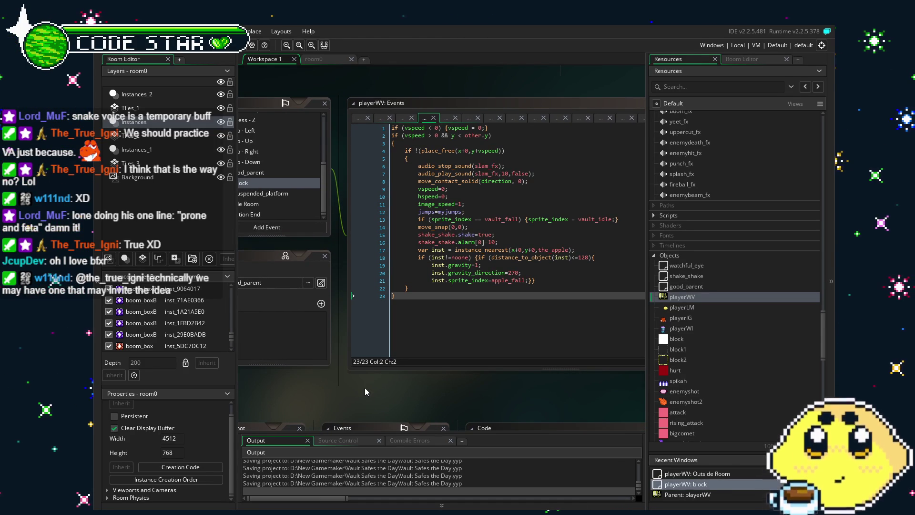
drag(365, 388, 380, 390)
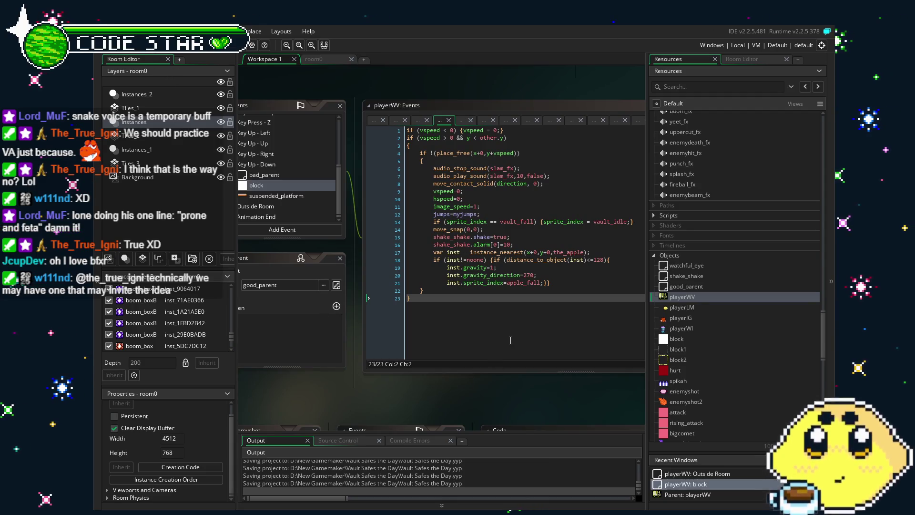
drag(510, 340, 490, 342)
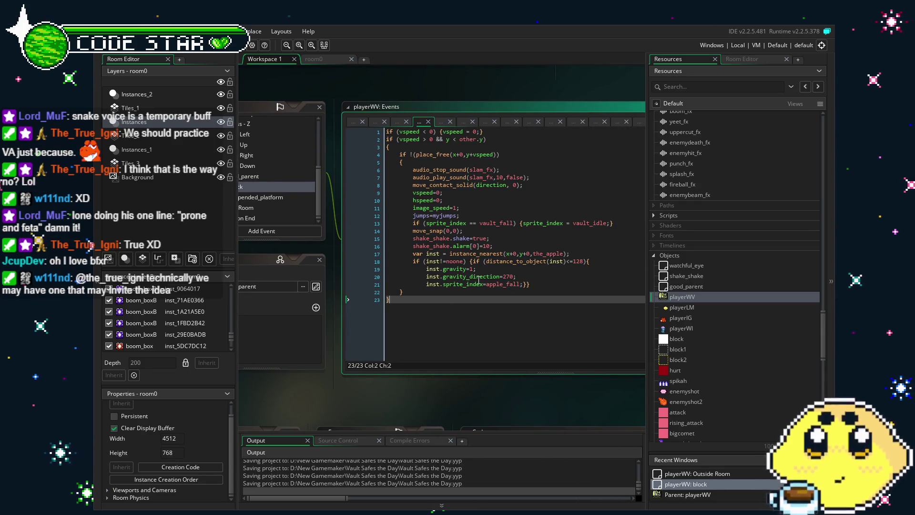
Step: Paste a spawn block into the landing code and rename attack_cutter to attack_cloud
click(551, 285)
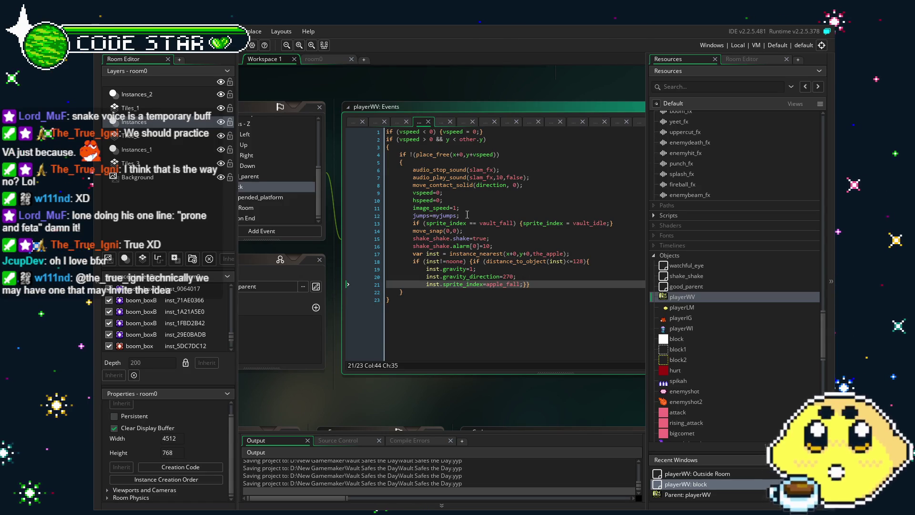
click(494, 246)
key(Return)
text(var inst = instance_create_depth(x-16,y+0,-10000,attack_cutter); 			inst.speed=4; 			inst.direction=180; 			inst.image_xscale=-1;)
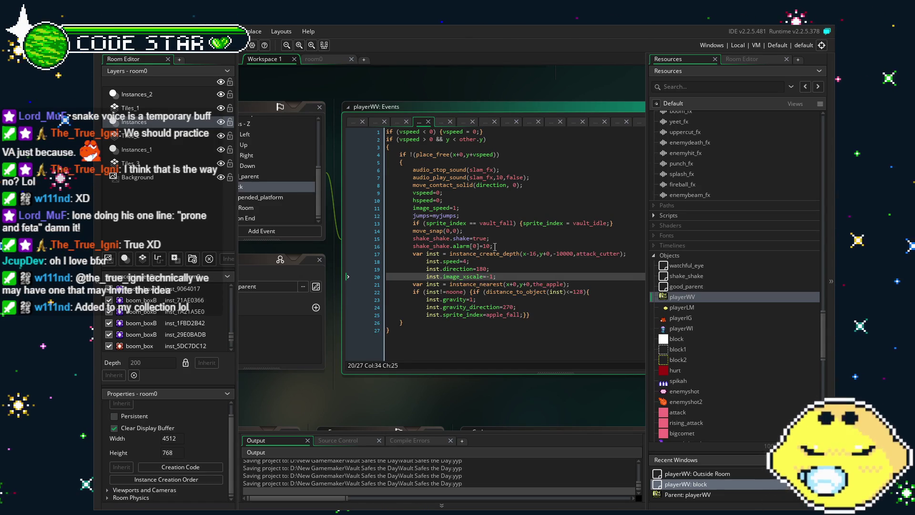
click(619, 253)
key(BackSpace)
key(BackSpace)
key(BackSpace)
key(BackSpace)
text(loud)
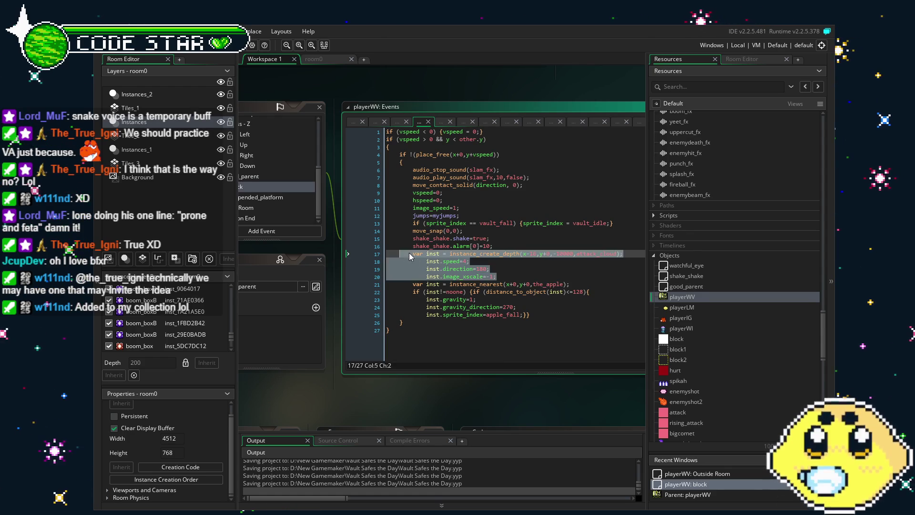
Step: Duplicate the attack_cloud spawn block and change the second cloud's direction from 180 to 0
click(507, 275)
key(Return)
key(ctrl+v)
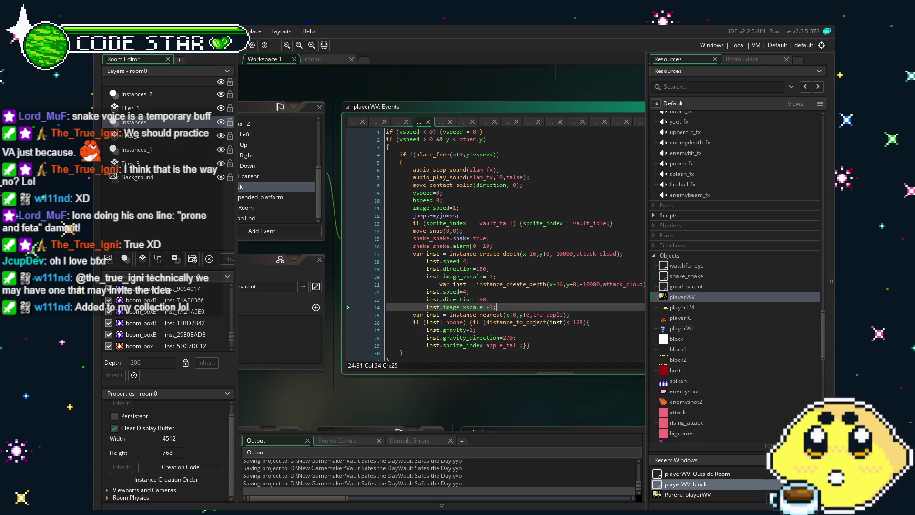
click(445, 286)
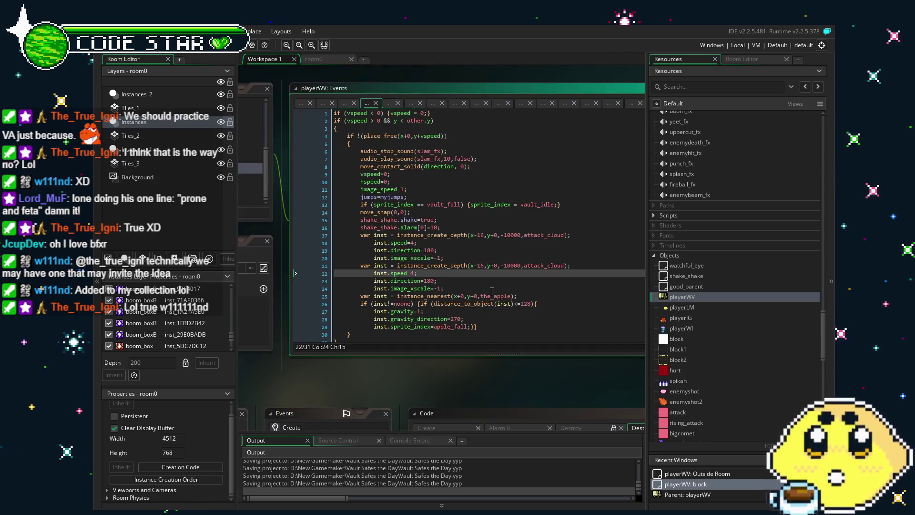
double_click(429, 281)
text(0)
click(437, 289)
key(BackSpace)
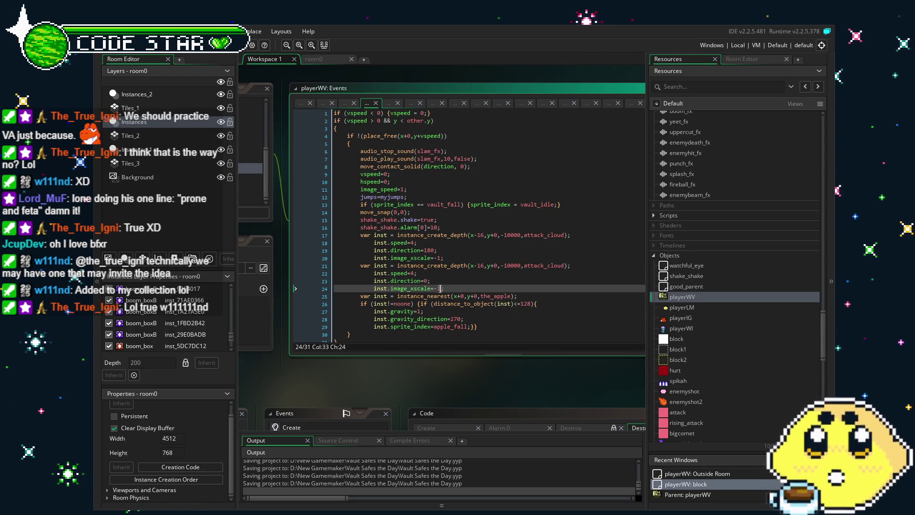
click(477, 334)
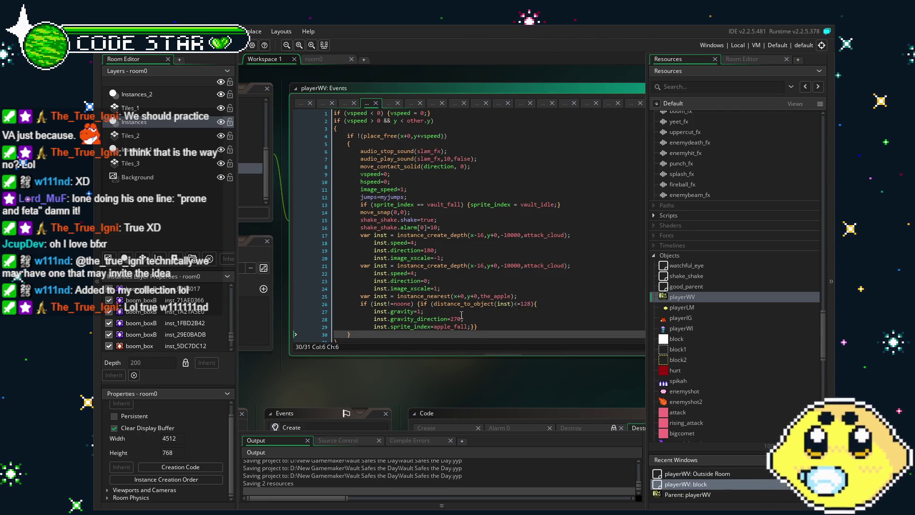
scroll(458, 336, down, 1)
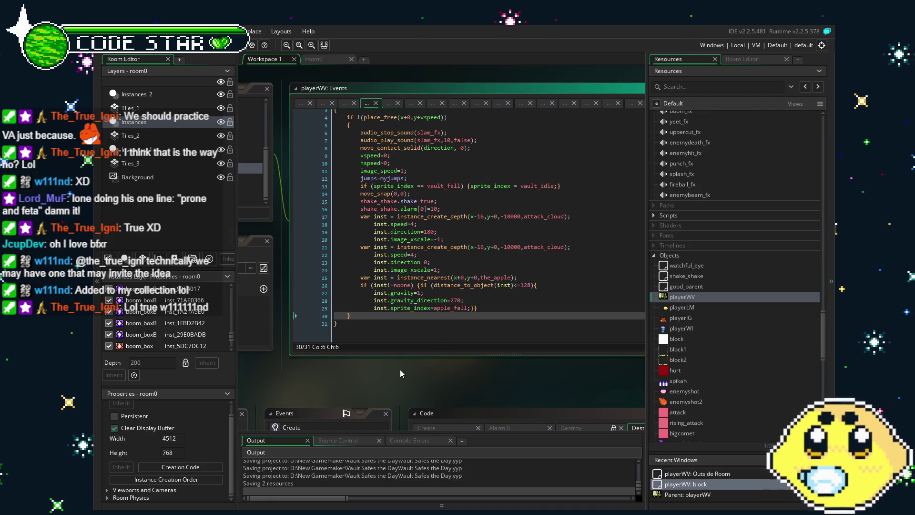
drag(400, 370, 412, 371)
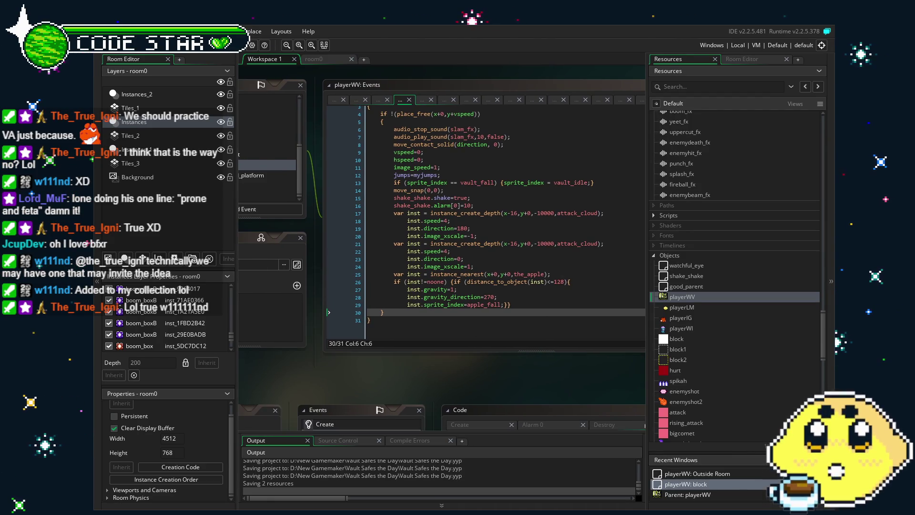
key(F5)
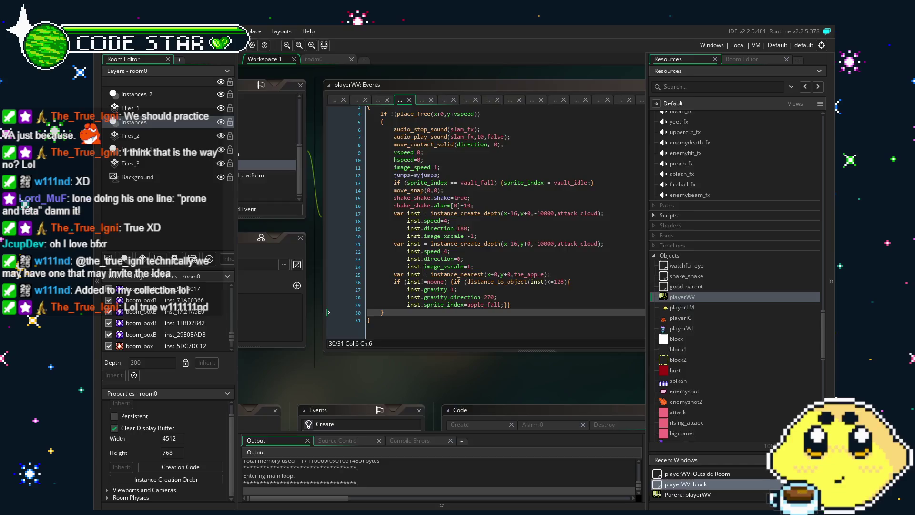
key(Right)
key(Right)
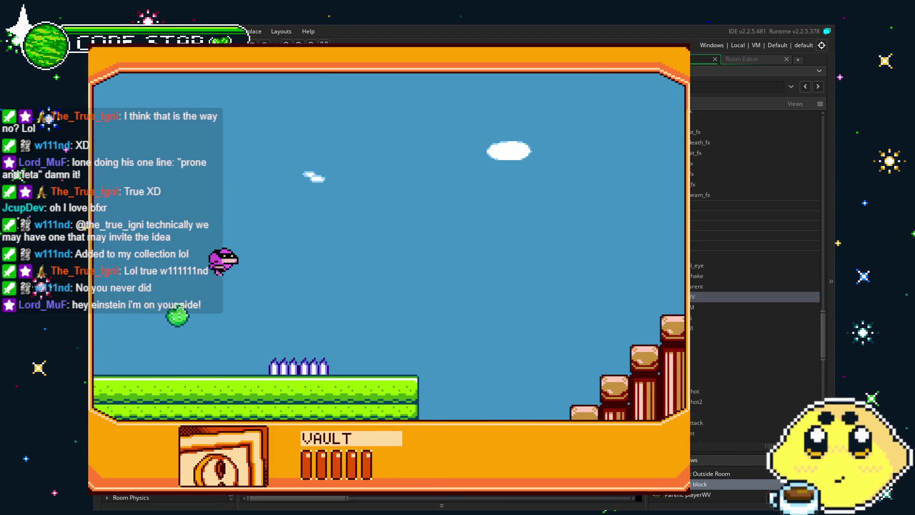
key(Escape)
scroll(675, 348, down, 10)
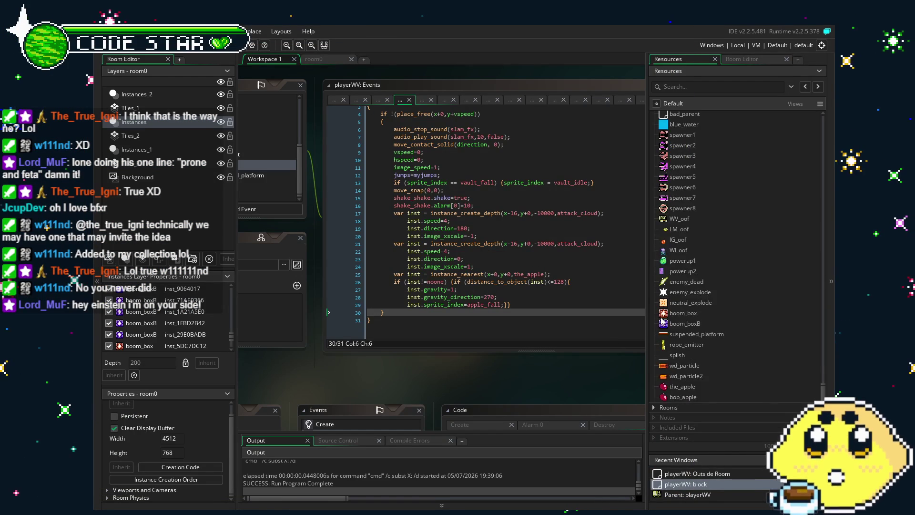
Step: Replace attack_cloud's cutterprojectile sprite with clouds and run the game with F5
scroll(694, 385, up, 5)
double_click(687, 238)
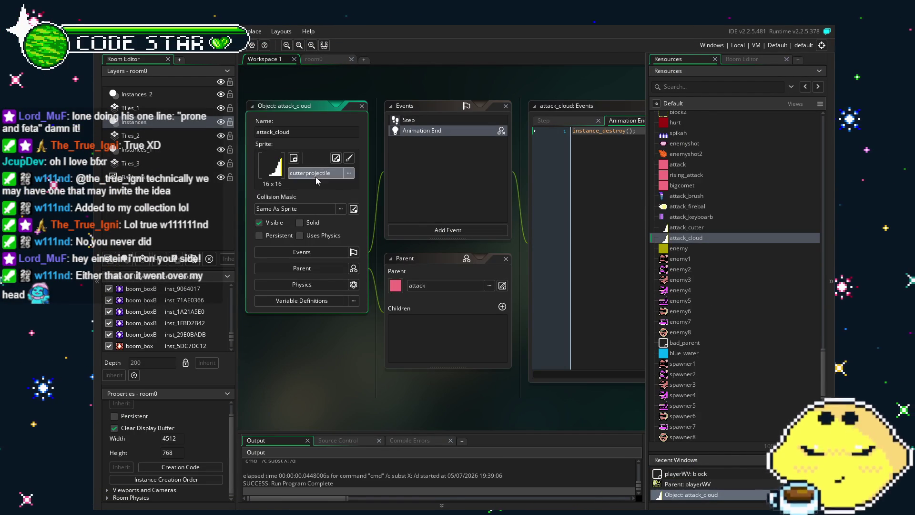
click(315, 173)
scroll(435, 272, down, 3)
scroll(435, 272, down, 3)
click(435, 272)
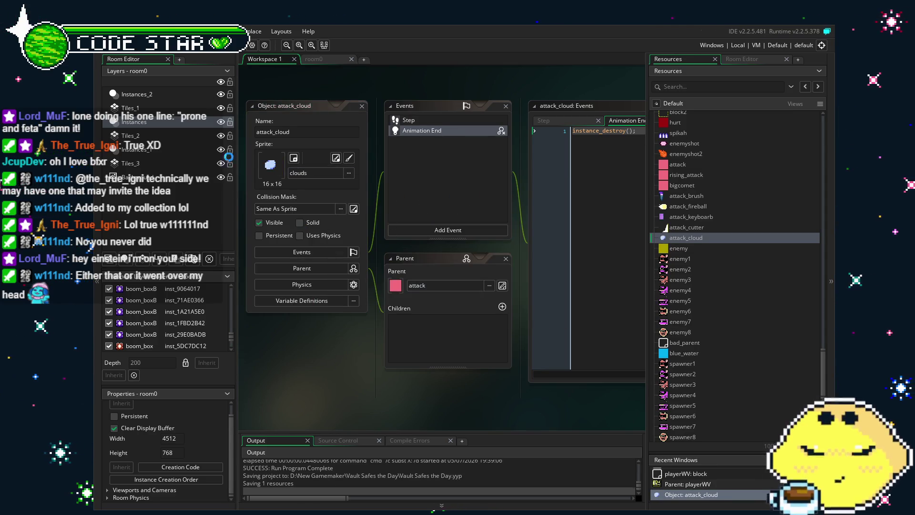
key(F5)
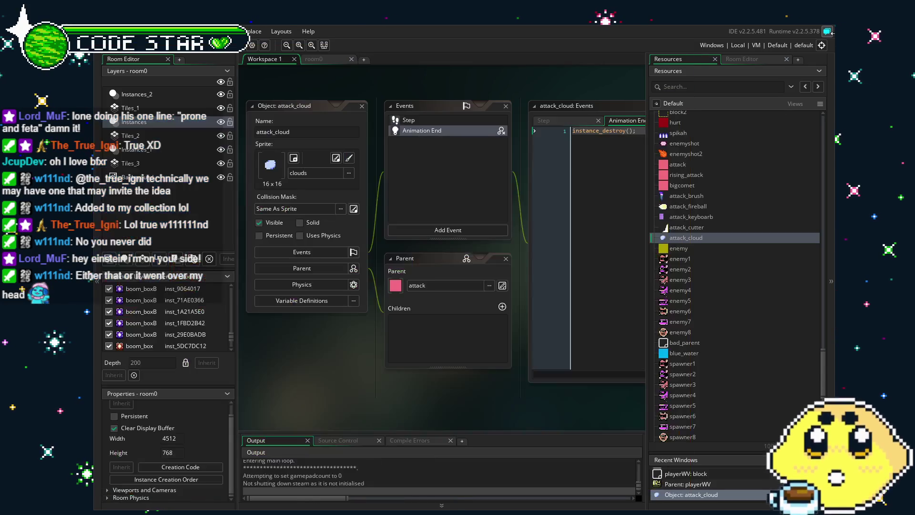
scroll(728, 247, down, 5)
Step: Change the clouds sprite's Speed from 10 to 20 and preview the animation
scroll(728, 247, up, 5)
double_click(678, 298)
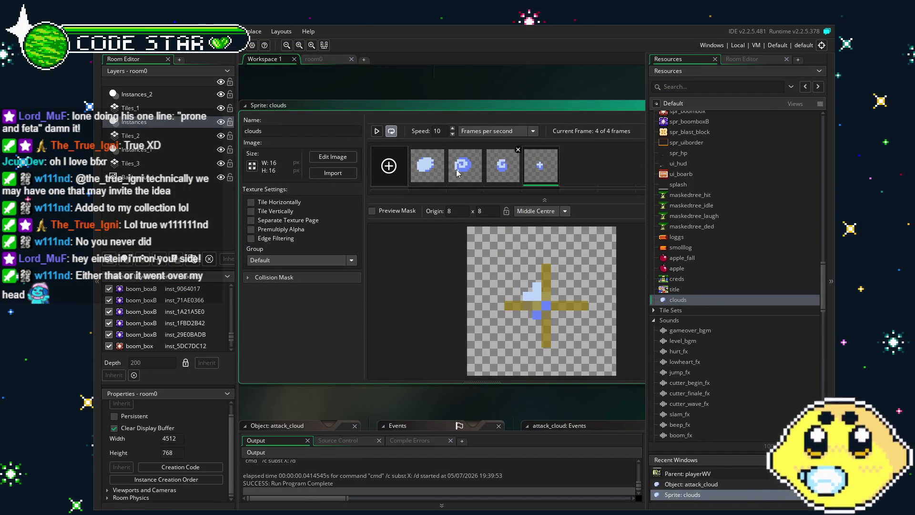
click(442, 129)
key(Delete)
text(2)
click(376, 132)
click(376, 131)
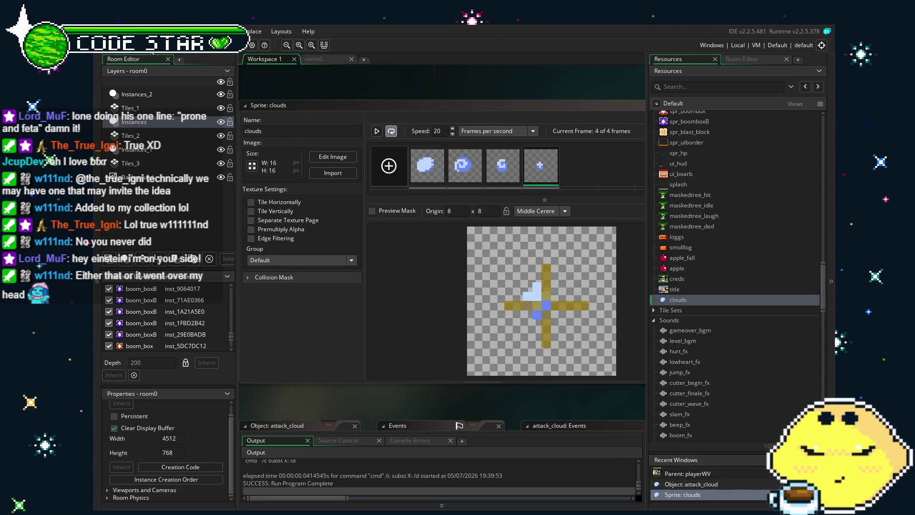
scroll(669, 313, down, 5)
scroll(668, 314, down, 4)
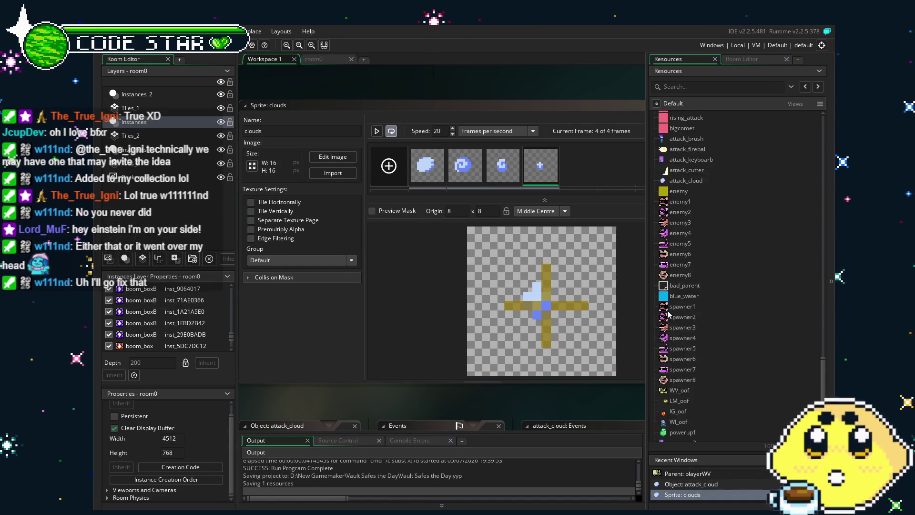
scroll(677, 300, down, 10)
scroll(687, 287, up, 3)
Step: Open the WV_oof object, then the playerWV object and its code
double_click(679, 333)
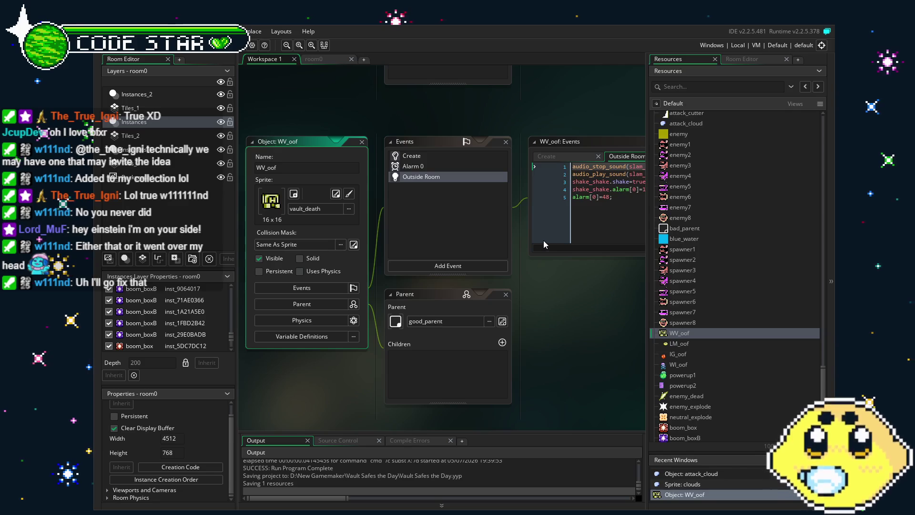
scroll(696, 308, up, 8)
scroll(696, 308, up, 1)
scroll(697, 307, up, 8)
double_click(685, 296)
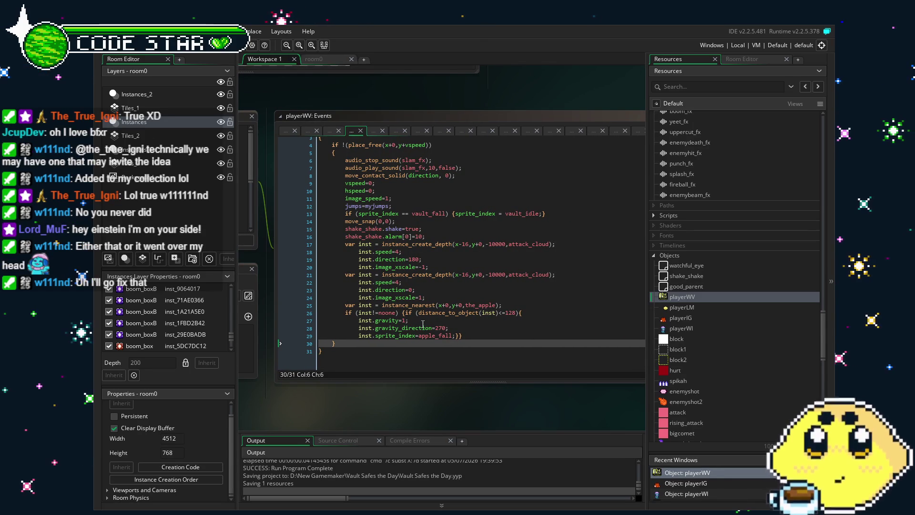
Step: Change both attack_cloud spawns' x-16 to x+0 on lines 17 and 21, and save the project
click(467, 244)
key(BackSpace)
key(BackSpace)
key(BackSpace)
text(+0)
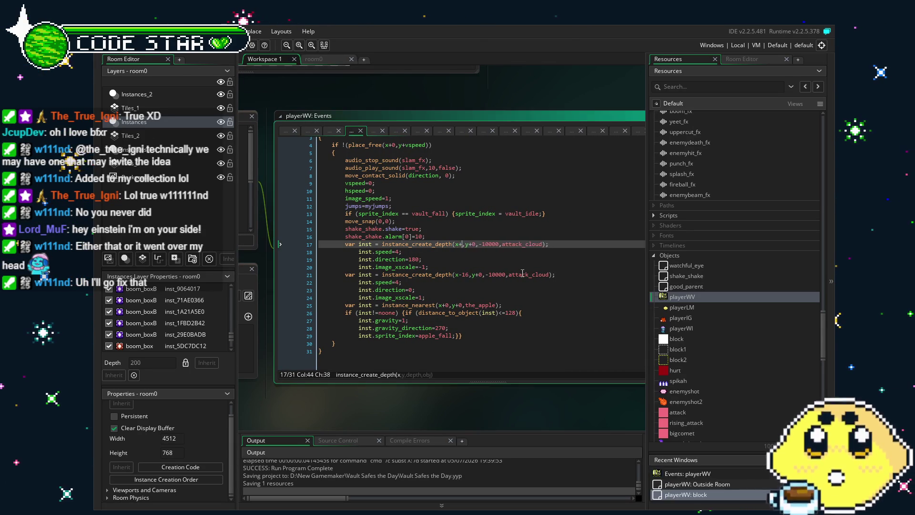
key(Down)
key(Down)
key(Down)
key(Delete)
key(BackSpace)
key(BackSpace)
text(+0)
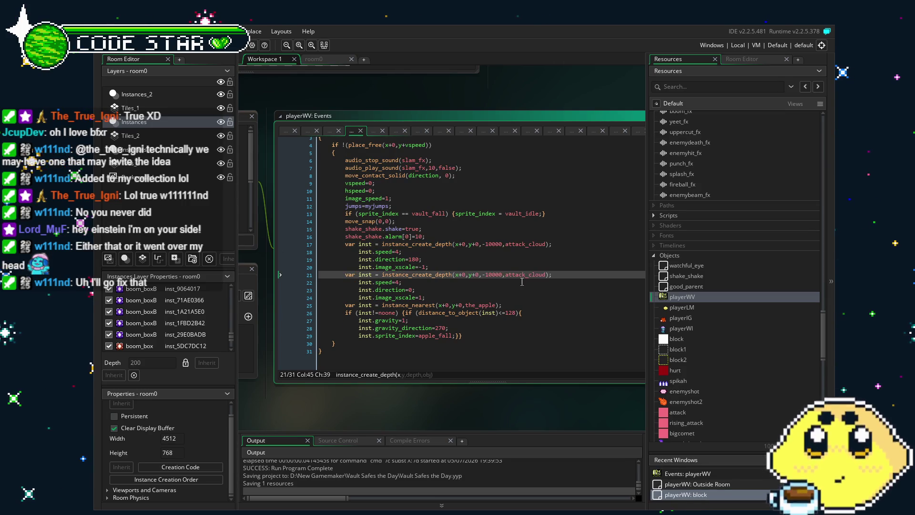
click(534, 306)
key(ctrl+s)
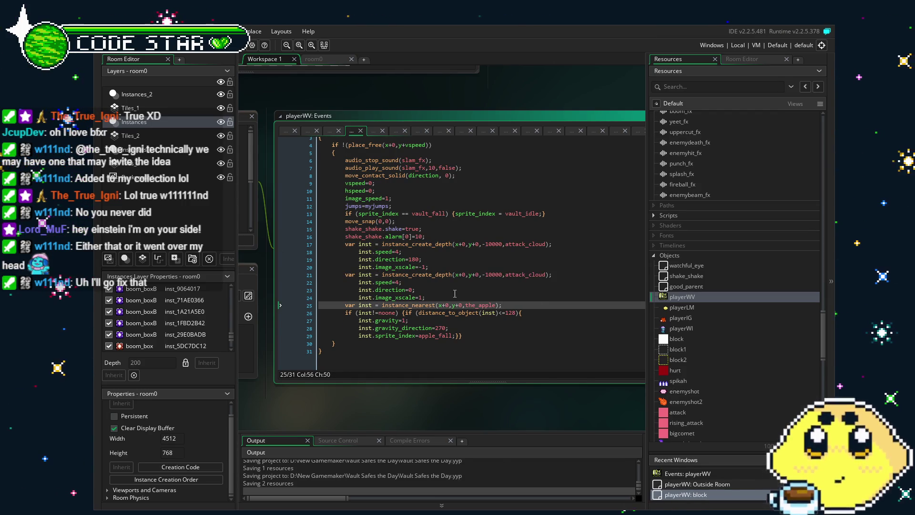
click(145, 53)
Step: Switch to room0 and pan around the level layout
click(313, 59)
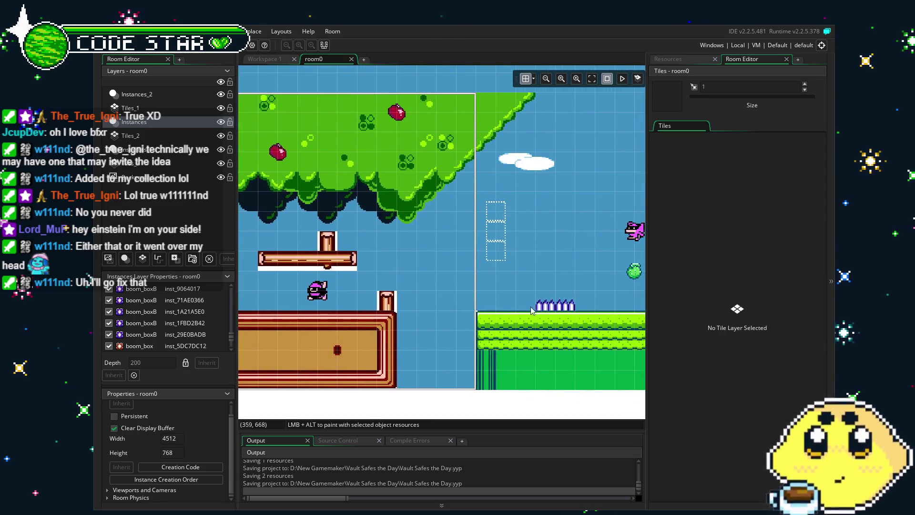
scroll(322, 335, right, 10)
scroll(322, 335, right, 5)
scroll(287, 328, right, 10)
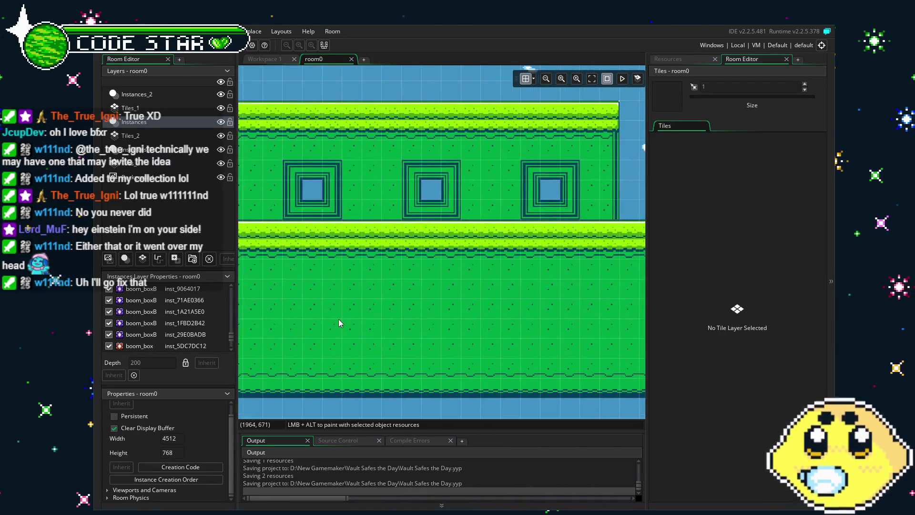
scroll(442, 307, up, 3)
scroll(454, 319, left, 10)
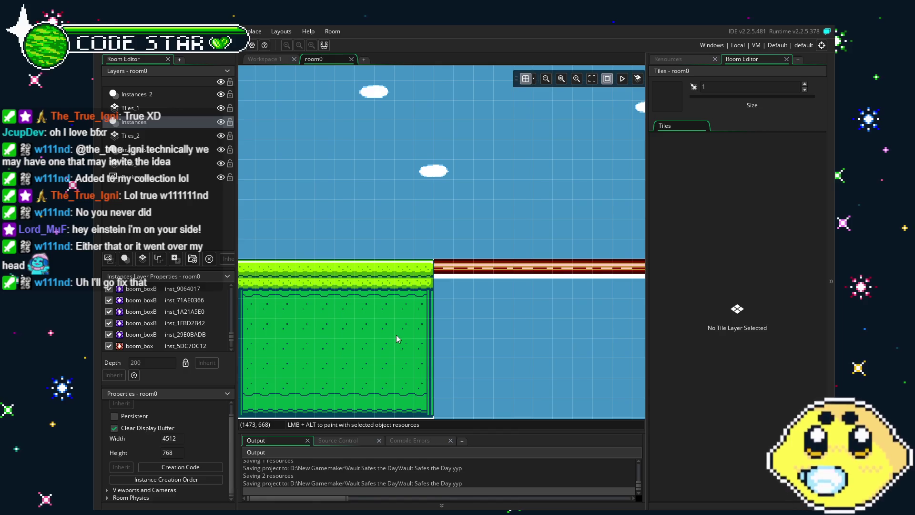
drag(622, 337, 511, 341)
scroll(289, 321, right, 8)
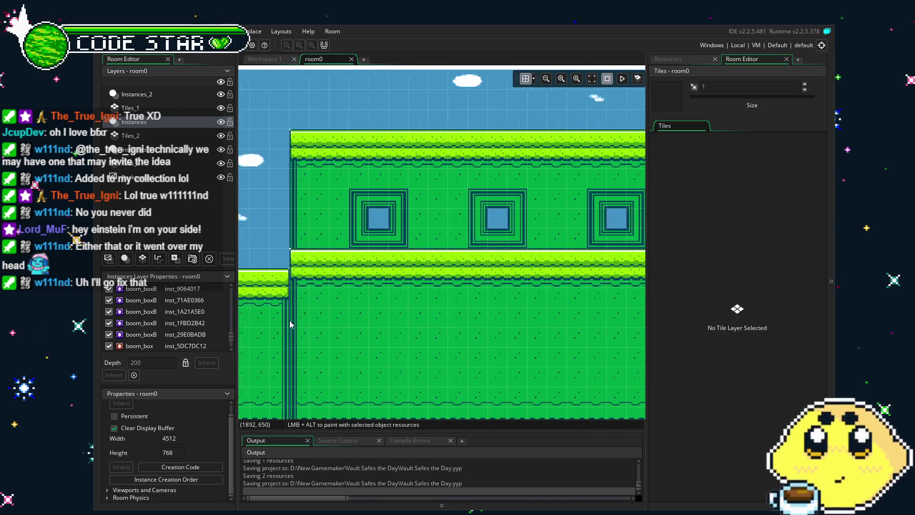
drag(377, 318, 343, 319)
Step: Show the Resources list and scroll to the end of its Objects
click(668, 59)
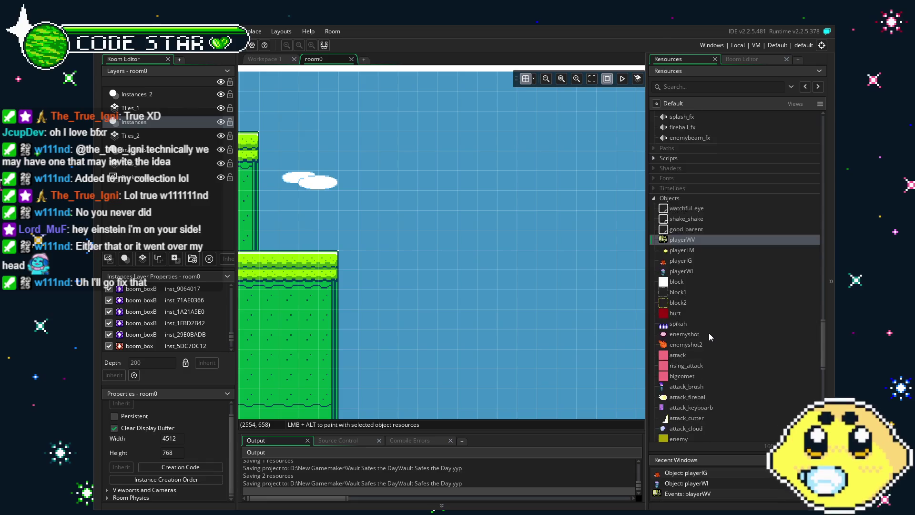
scroll(708, 332, down, 10)
scroll(709, 335, down, 1)
scroll(708, 333, down, 10)
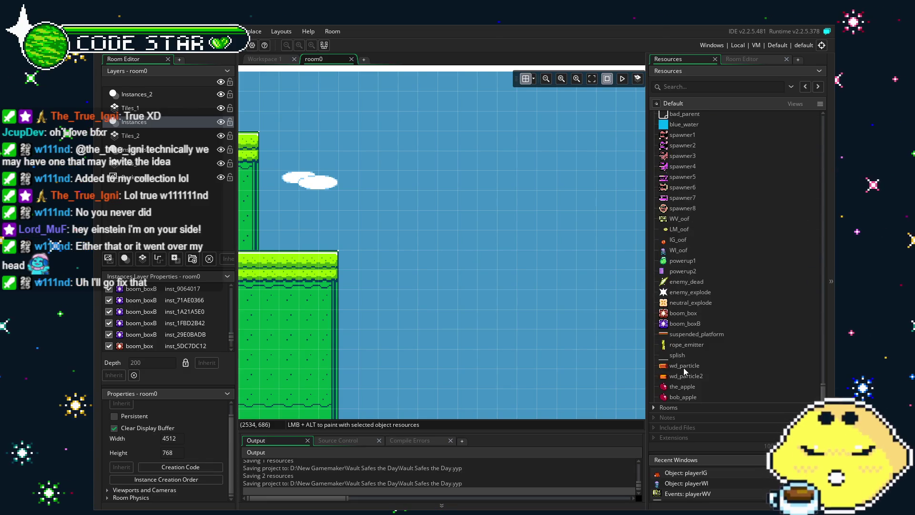
Step: Place two suspended_platform instances in the sky and a large block right of the ground
mouse_move(687, 338)
mouse_down()
mouse_move(482, 241)
mouse_move(398, 217)
mouse_up()
alt+click(497, 217)
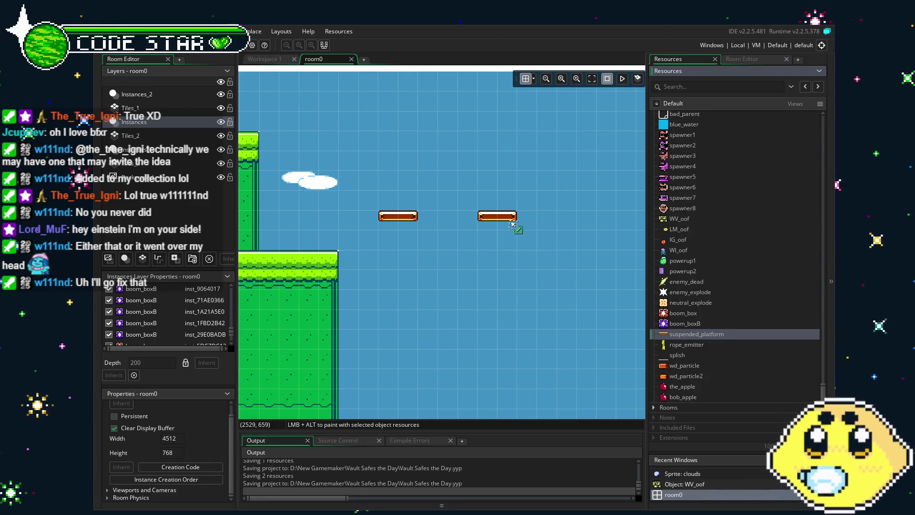
scroll(512, 312, down, 2)
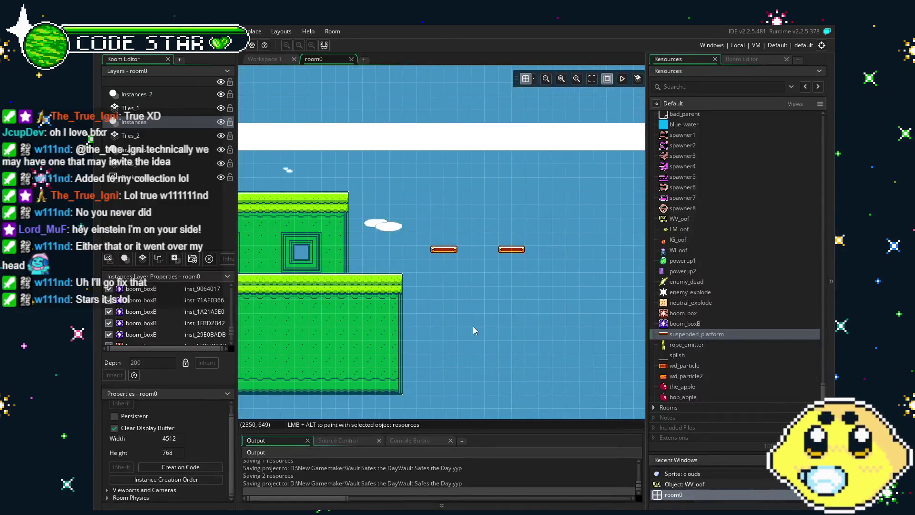
mouse_move(440, 339)
mouse_down()
mouse_move(570, 341)
mouse_move(422, 341)
mouse_move(530, 353)
mouse_move(541, 337)
mouse_move(298, 332)
mouse_move(610, 336)
mouse_up()
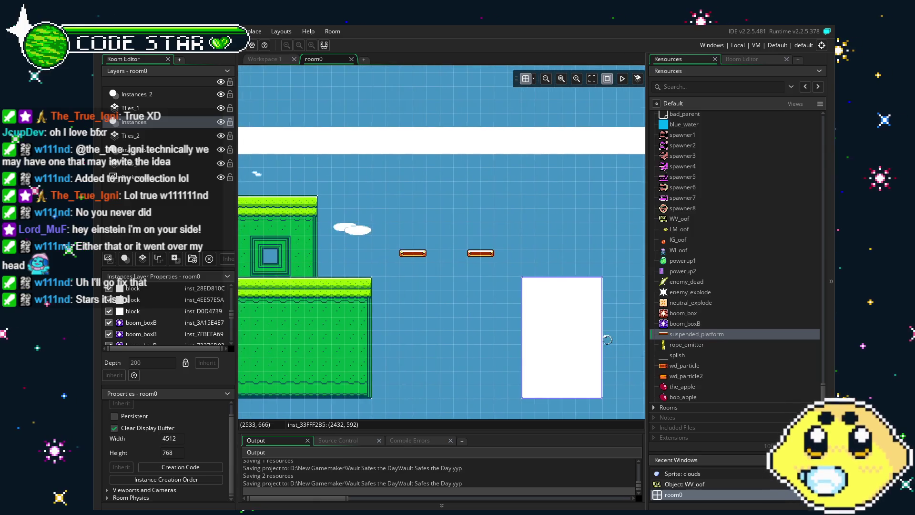
Step: Pan left across room0 to bring the water, brick blocks and brick fortress into view
scroll(610, 336, down, 2)
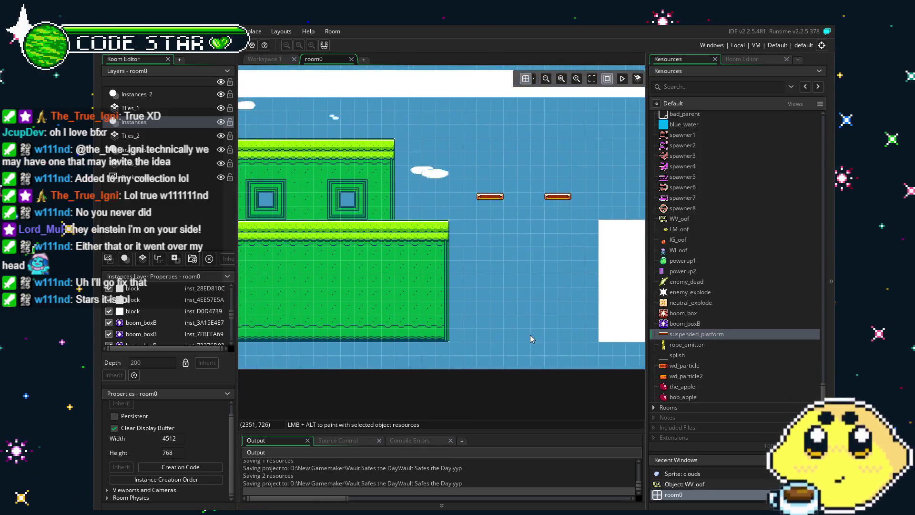
scroll(453, 334, up, 1)
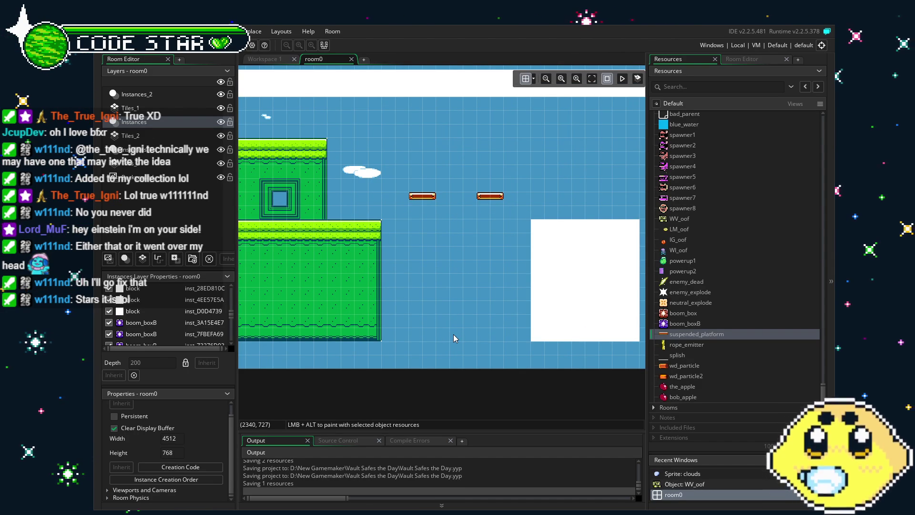
scroll(526, 292, left, 10)
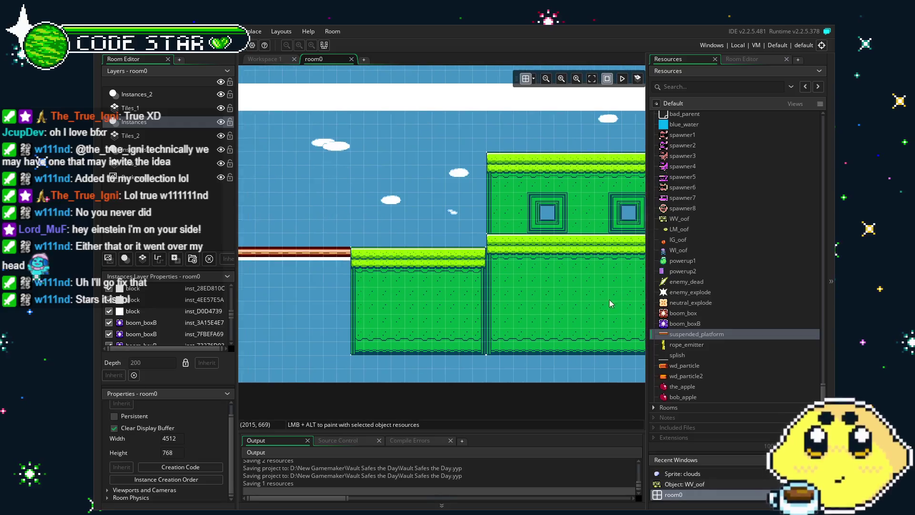
scroll(425, 315, left, 5)
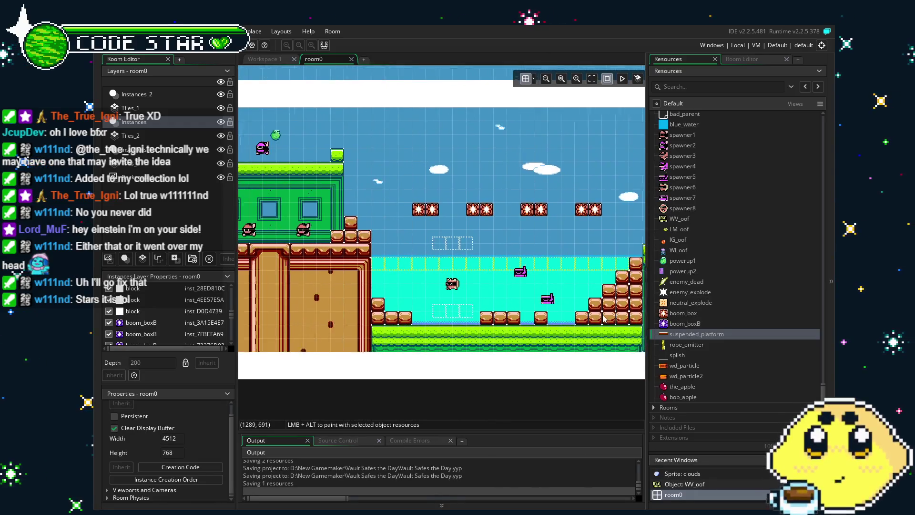
scroll(564, 336, left, 1)
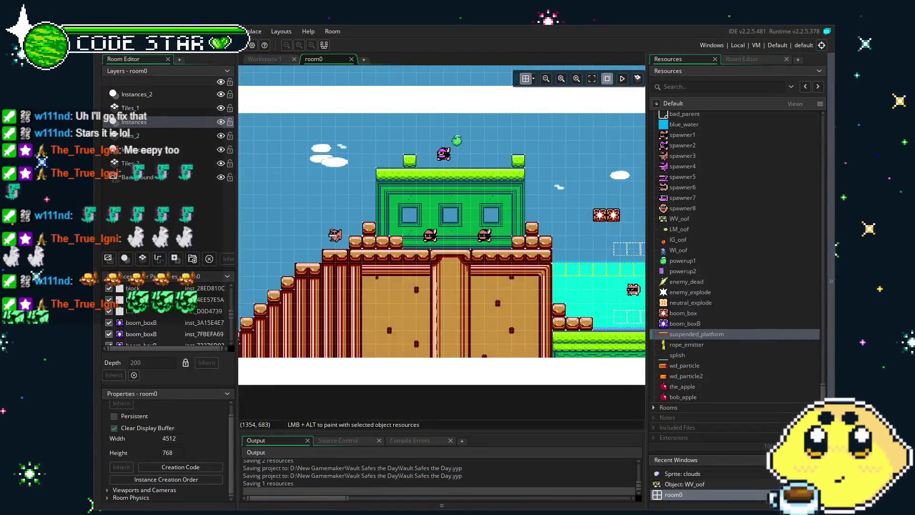
Step: Pan and zoom room0 from the green building to the water and stacked blocks, then show the tile panel
drag(392, 378, 471, 371)
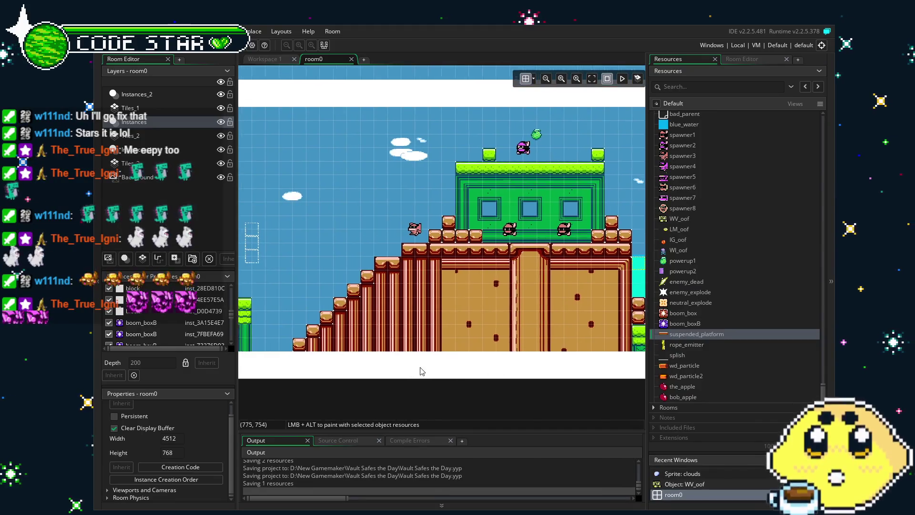
scroll(418, 370, up, 3)
scroll(610, 376, down, 2)
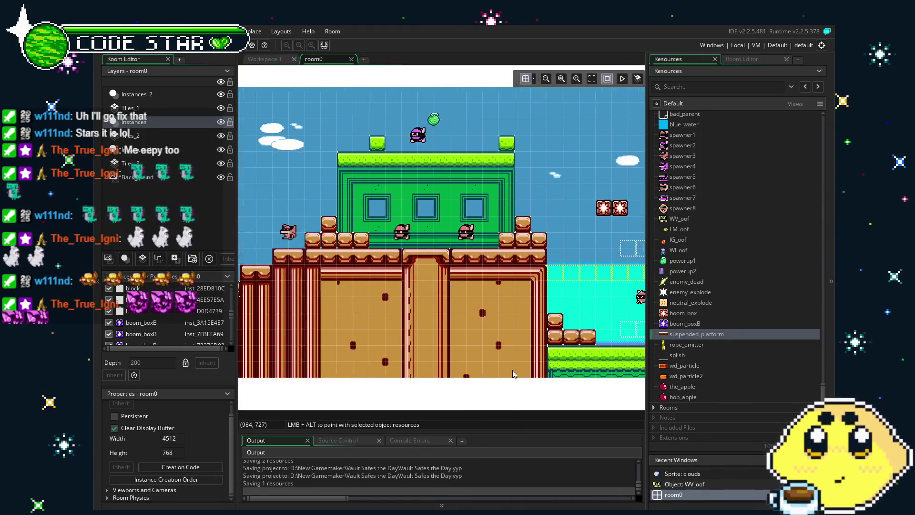
drag(610, 376, 396, 377)
scroll(467, 375, up, 4)
scroll(467, 375, down, 2)
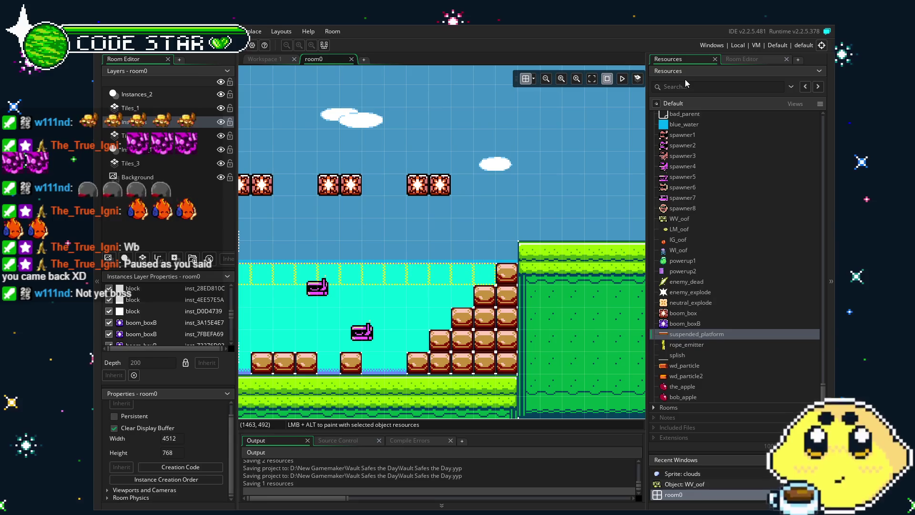
click(736, 59)
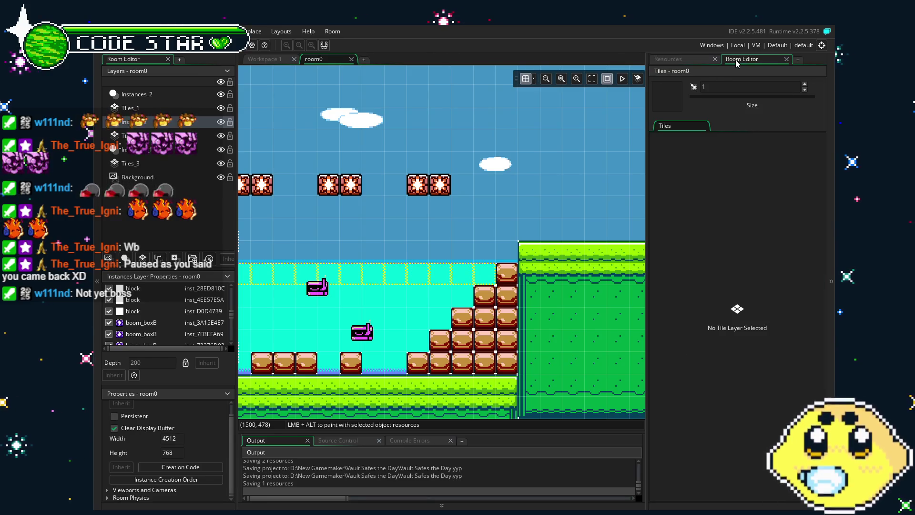
Step: Return to the Resources list and scroll it up to the Sounds folder
click(680, 59)
drag(452, 304, 507, 317)
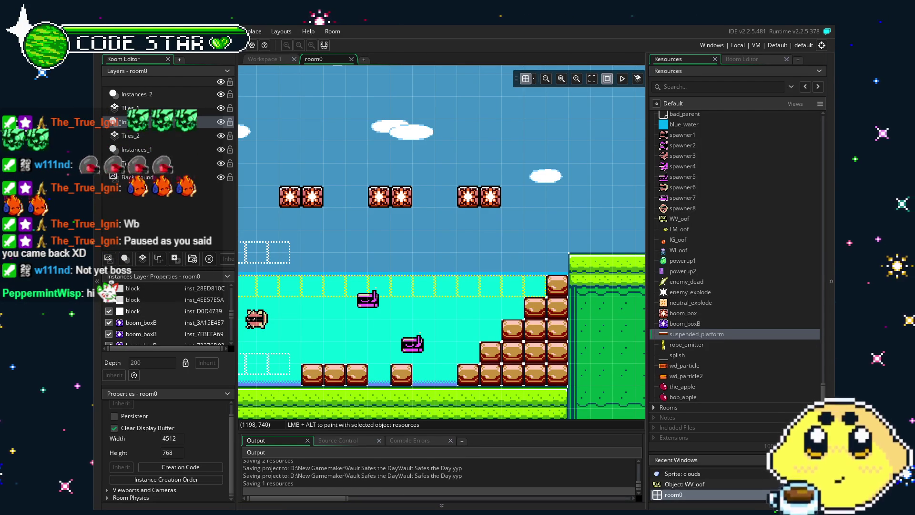
scroll(734, 257, up, 5)
scroll(734, 276, up, 8)
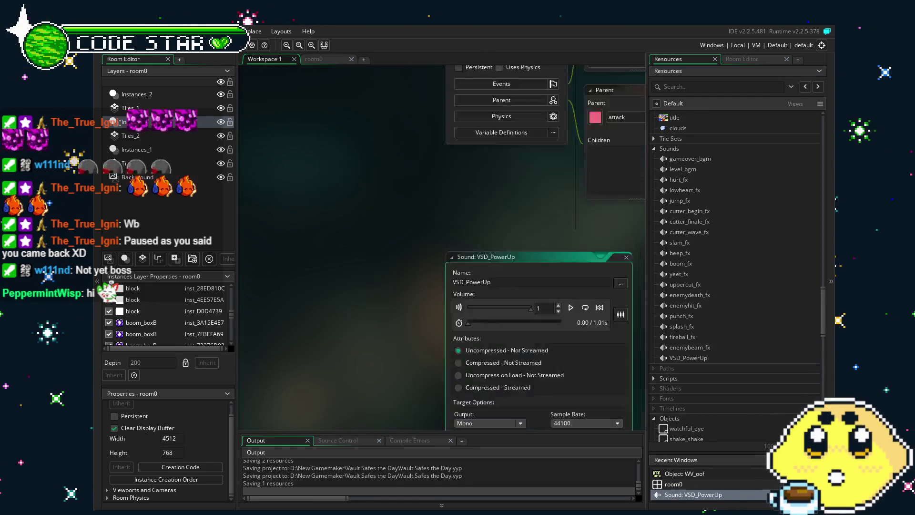
Step: Rename the VSD_PowerUp sound to powerup_fx
click(705, 358)
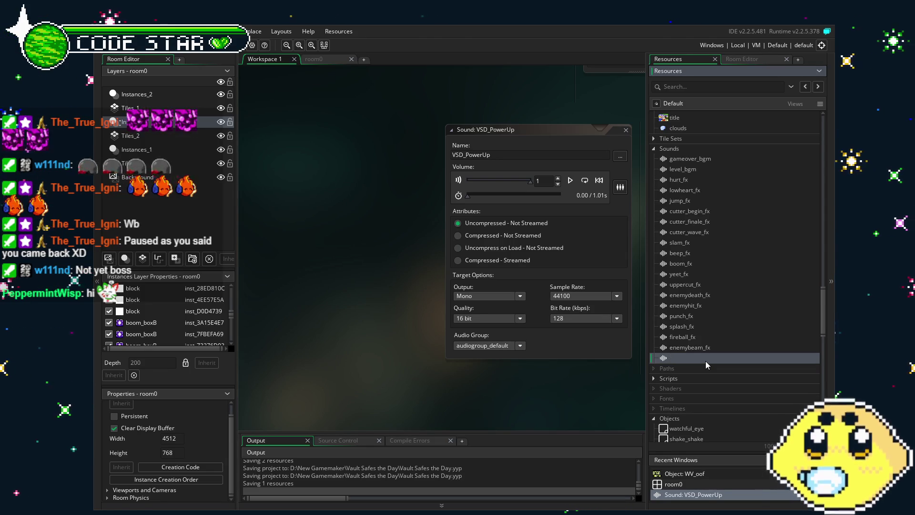
text(powerup_fx)
key(Return)
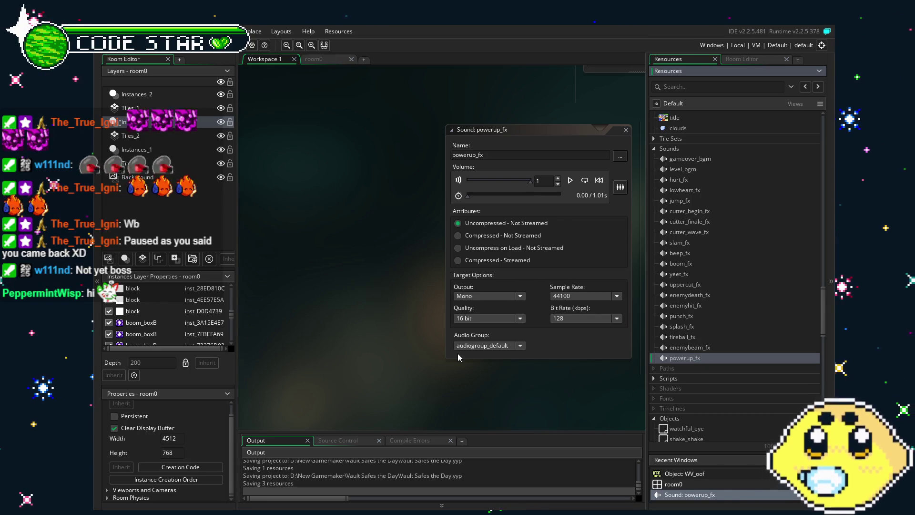
Step: Reposition the sound editor and preview the powerup_fx sound
drag(458, 353, 374, 364)
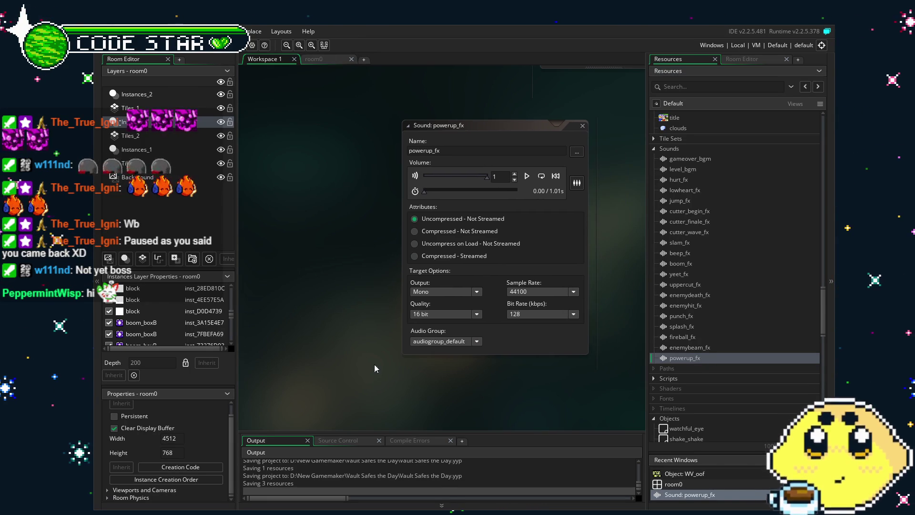
drag(436, 390, 401, 384)
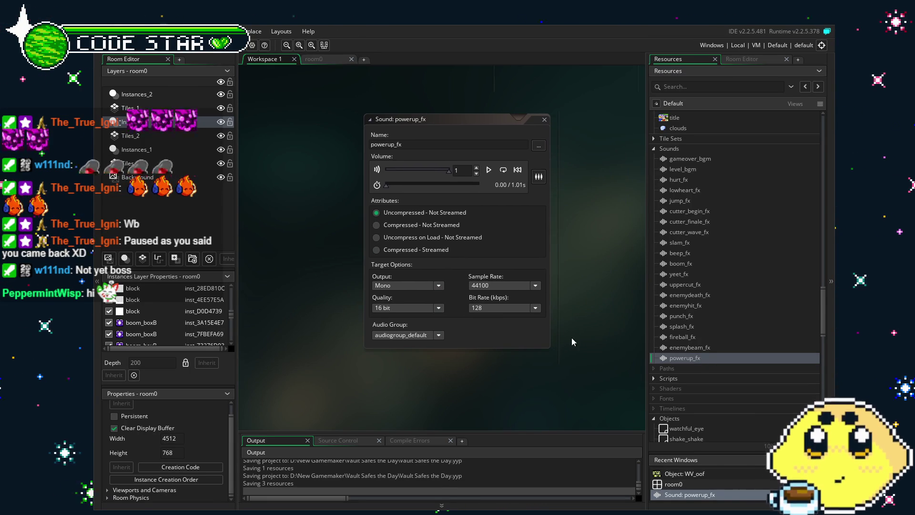
click(489, 170)
Step: Scroll the Resources list down and open the powerup1 object's editor
scroll(719, 339, down, 6)
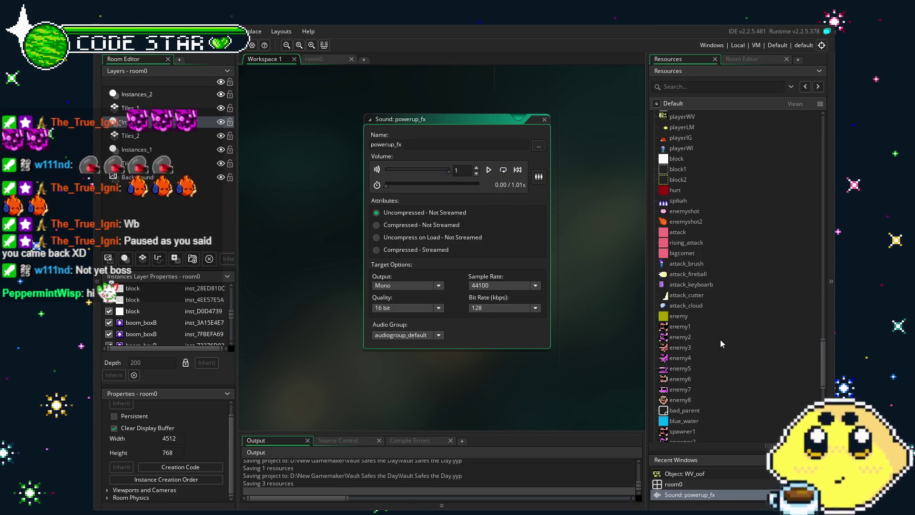
scroll(696, 290, down, 2)
scroll(698, 322, down, 6)
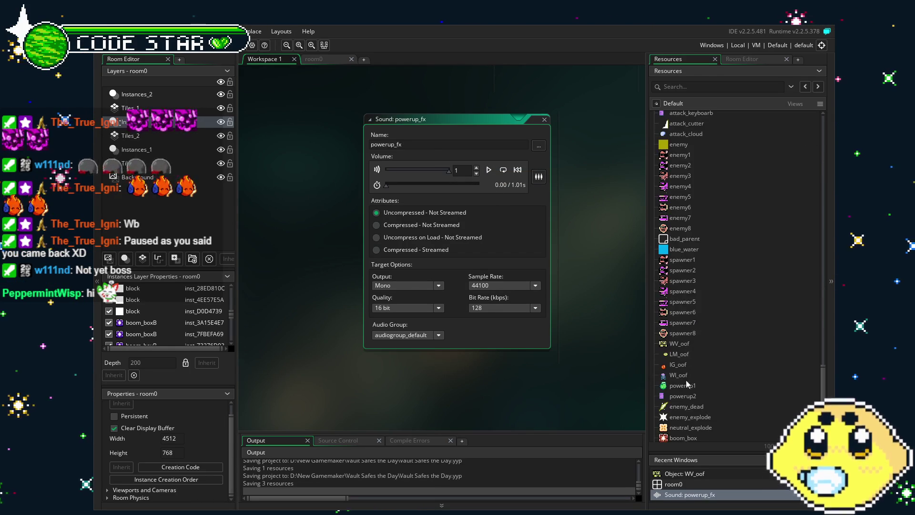
double_click(685, 386)
double_click(550, 155)
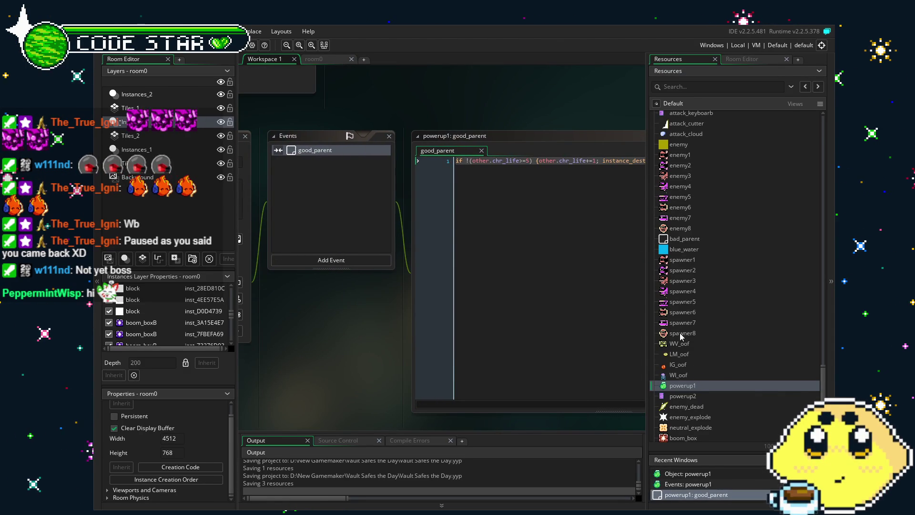
scroll(724, 375, up, 10)
click(687, 243)
double_click(687, 243)
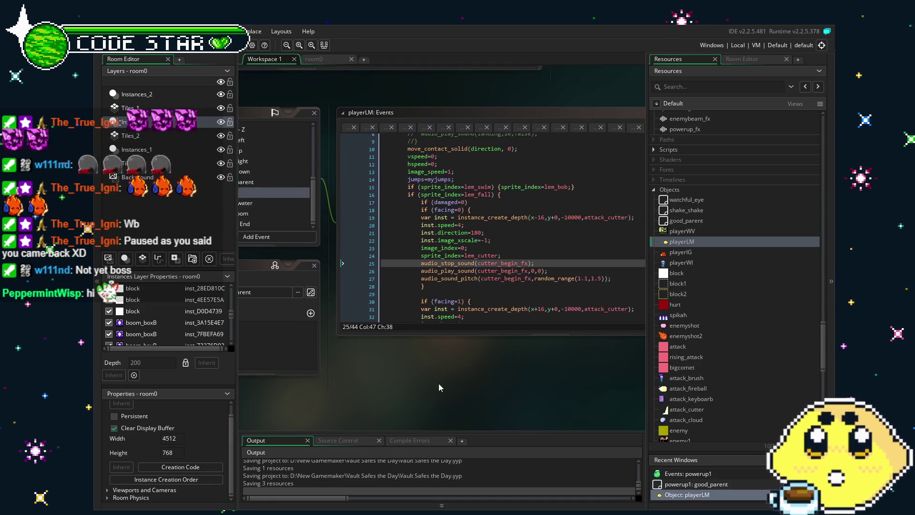
drag(511, 269, 384, 269)
click(474, 285)
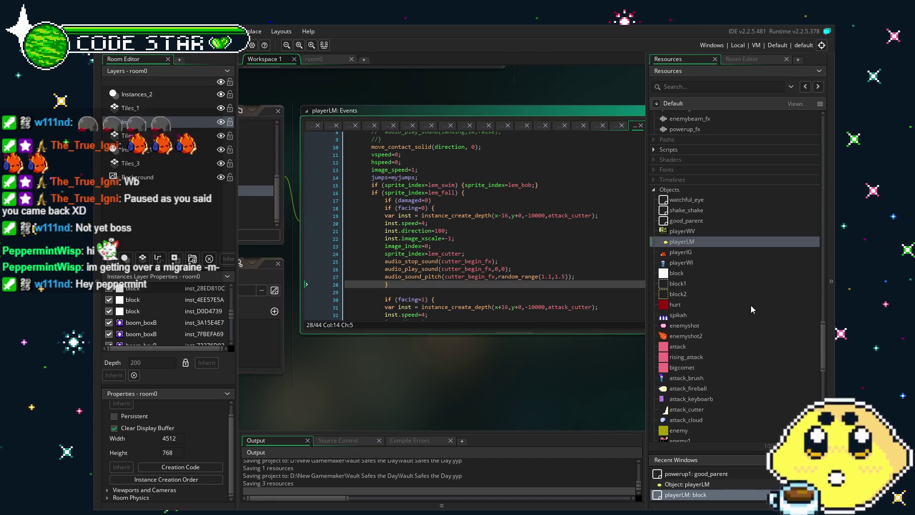
scroll(720, 316, down, 3)
scroll(720, 319, down, 3)
scroll(719, 316, up, 4)
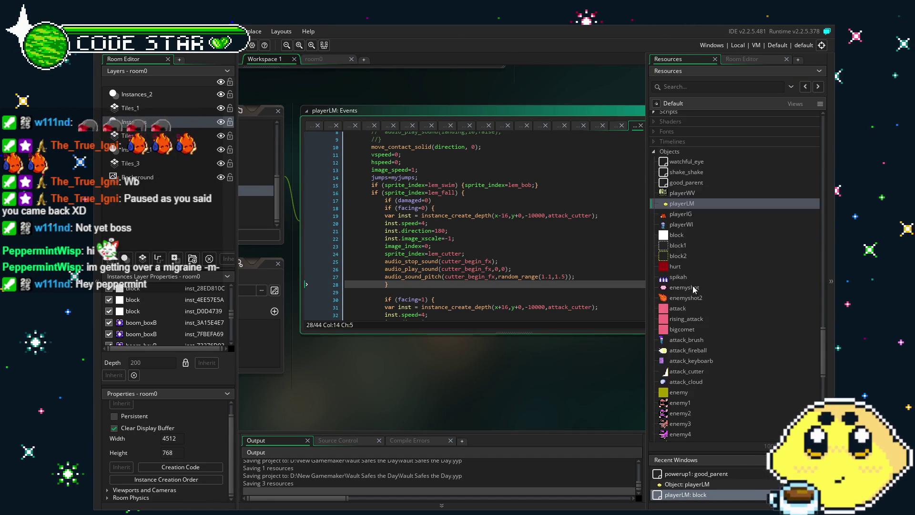
scroll(688, 319, down, 2)
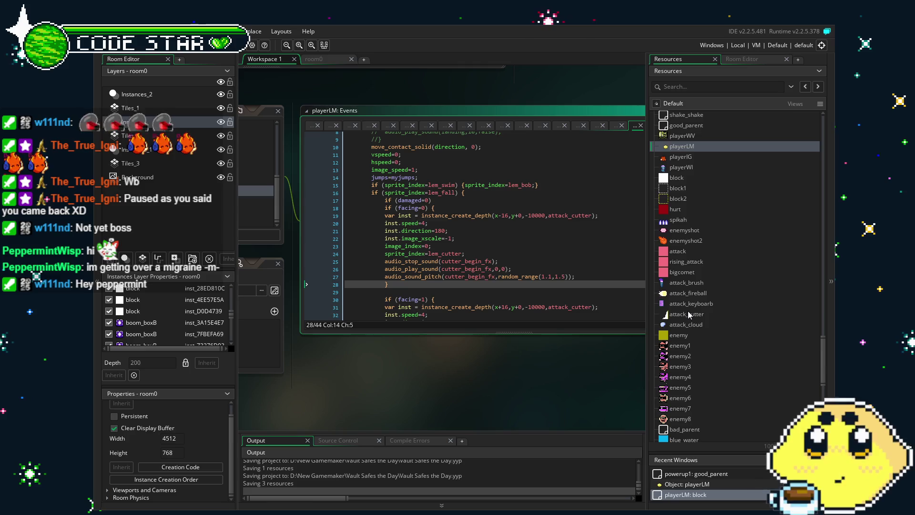
scroll(687, 313, up, 4)
scroll(688, 310, down, 8)
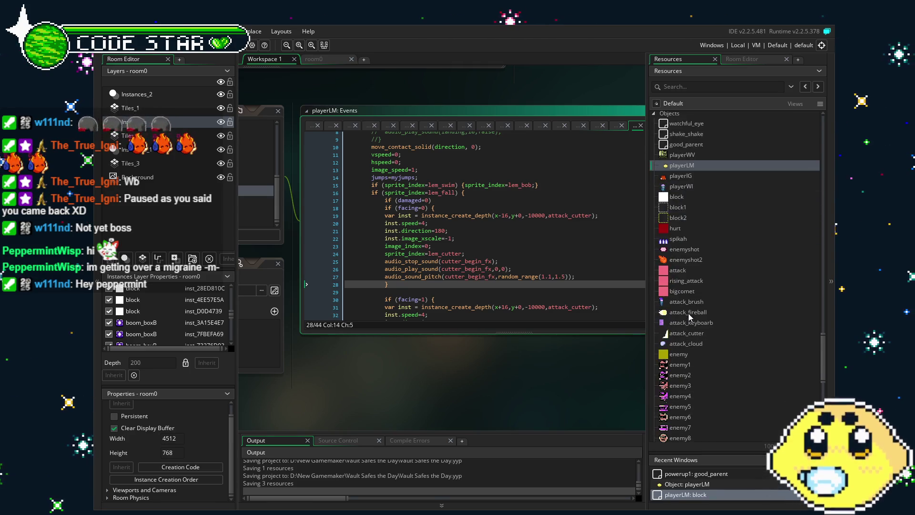
scroll(688, 316, down, 4)
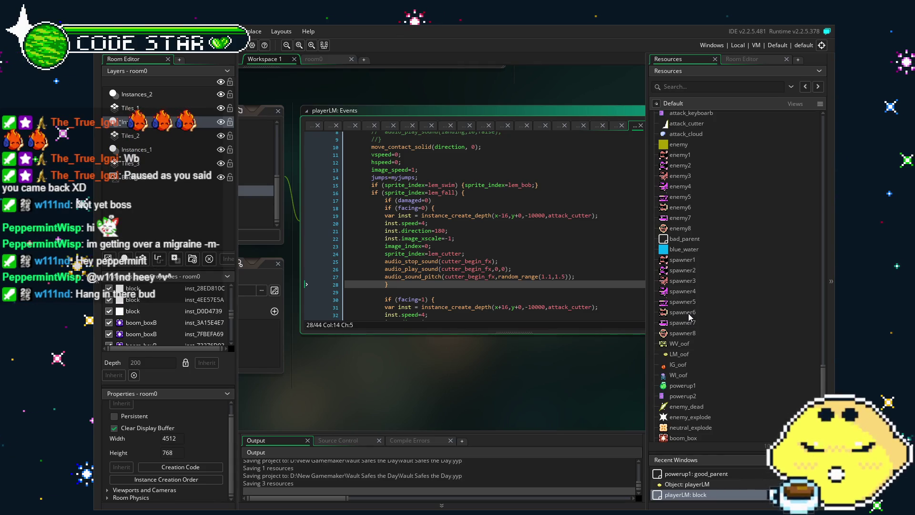
drag(506, 355, 458, 348)
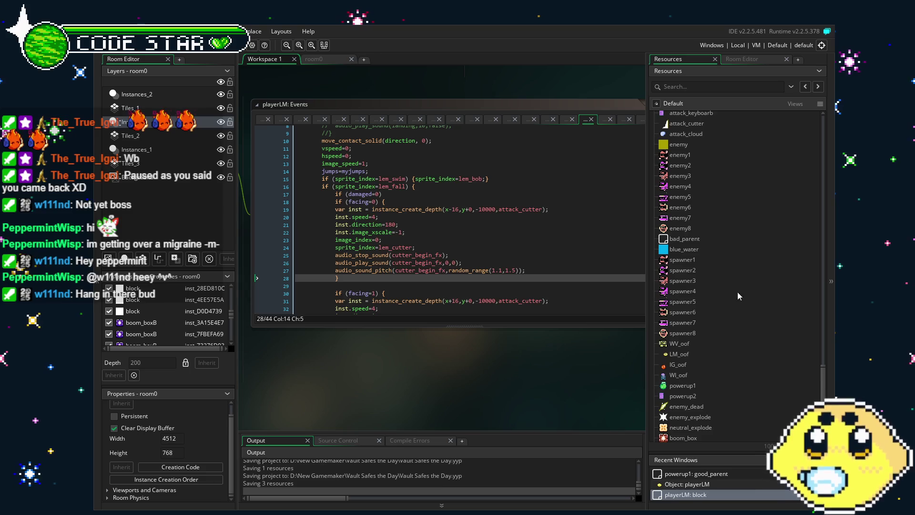
scroll(691, 319, up, 5)
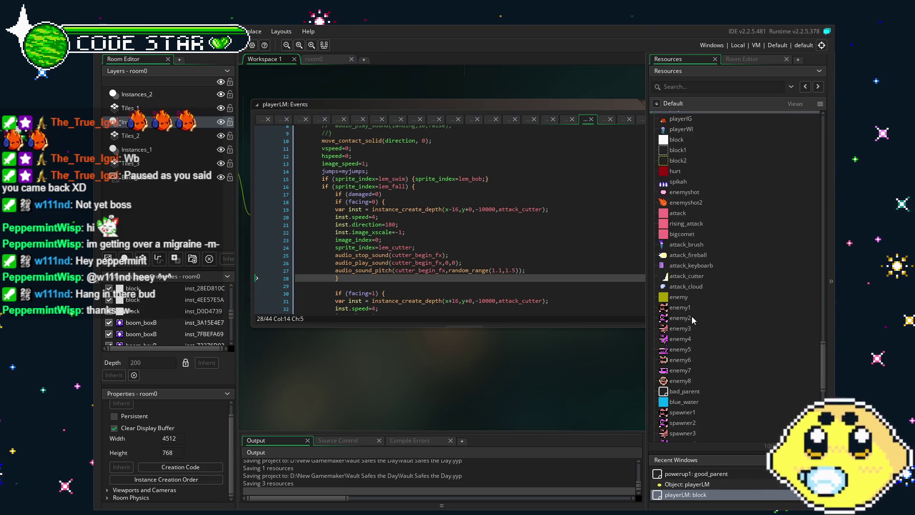
scroll(692, 318, up, 1)
scroll(692, 318, down, 10)
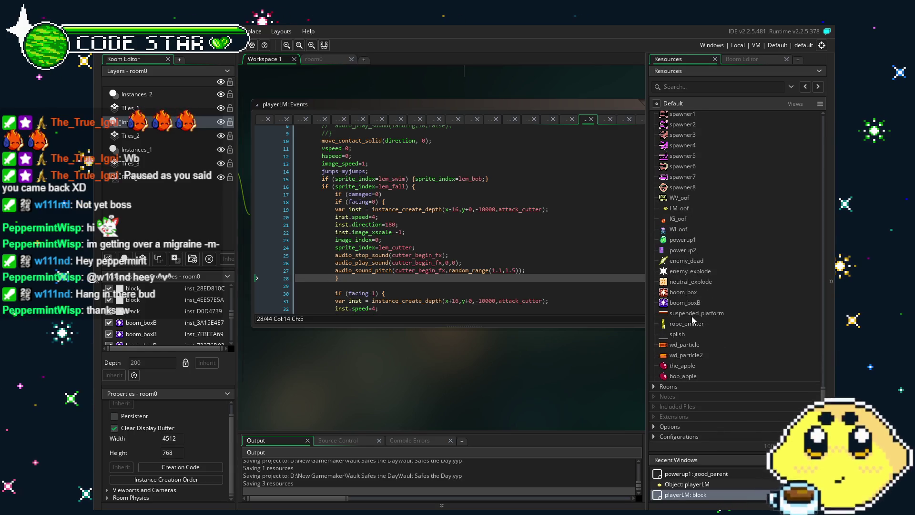
scroll(692, 319, up, 6)
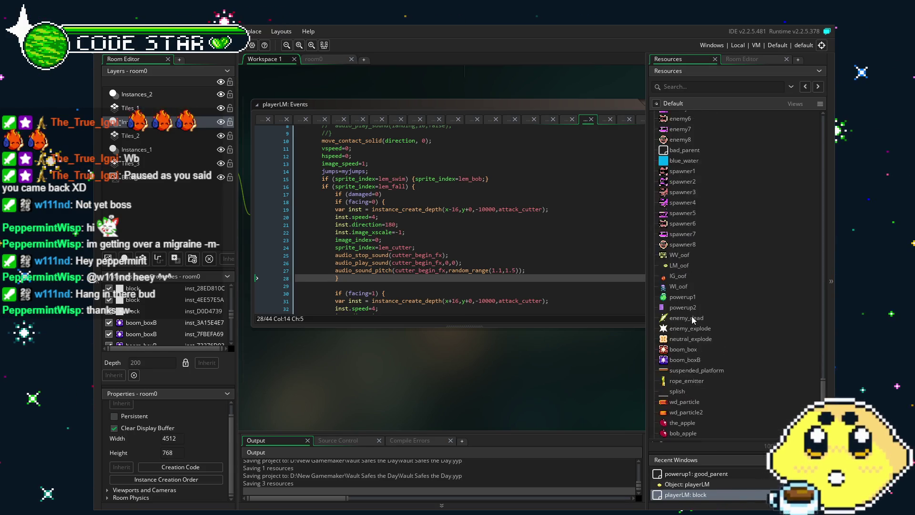
scroll(692, 319, up, 5)
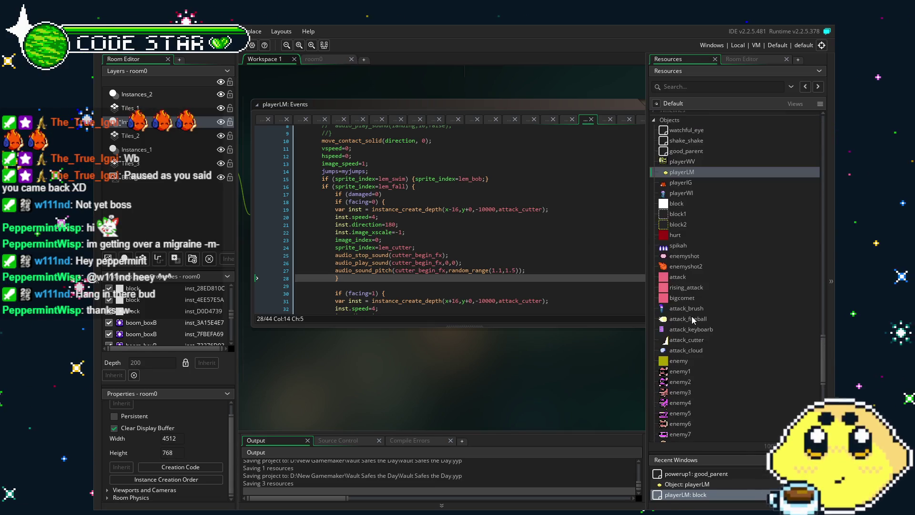
Step: Add audio_play_sound(powerup_fx,0,0); after the life increase in powerup1's collision code
double_click(681, 209)
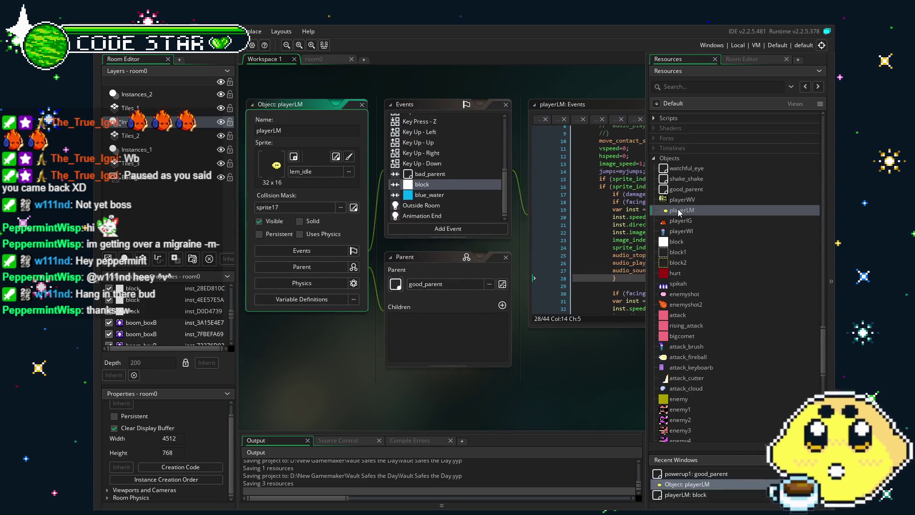
scroll(698, 325, down, 2)
scroll(699, 325, down, 8)
double_click(689, 297)
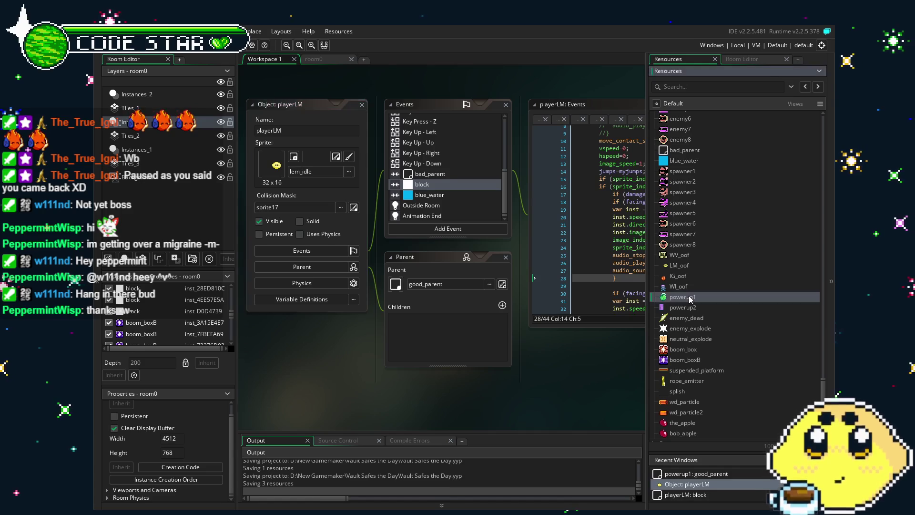
click(639, 286)
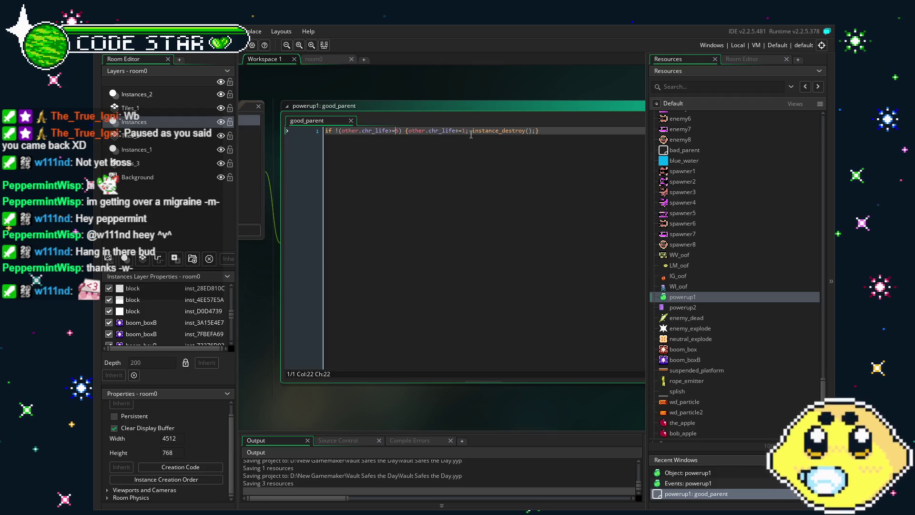
click(472, 131)
text(audio_play_sound(cutter_begin_fx,0,0);)
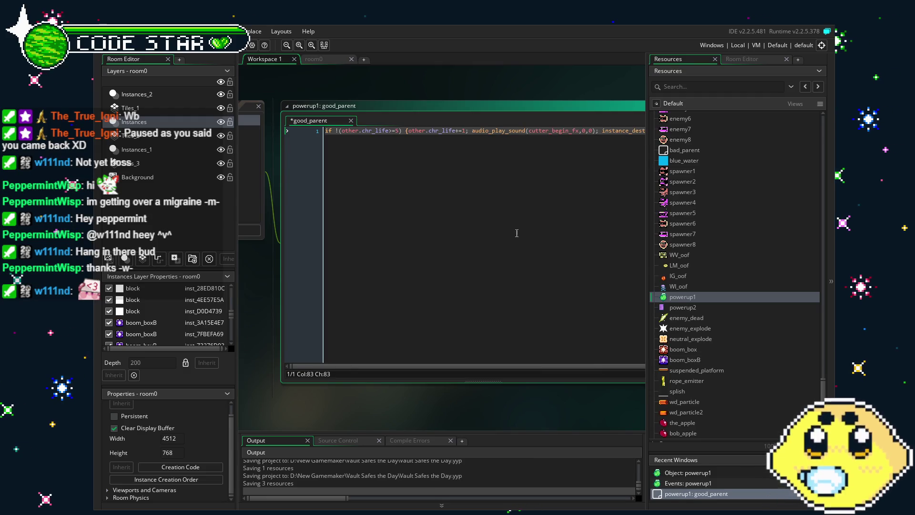
click(539, 134)
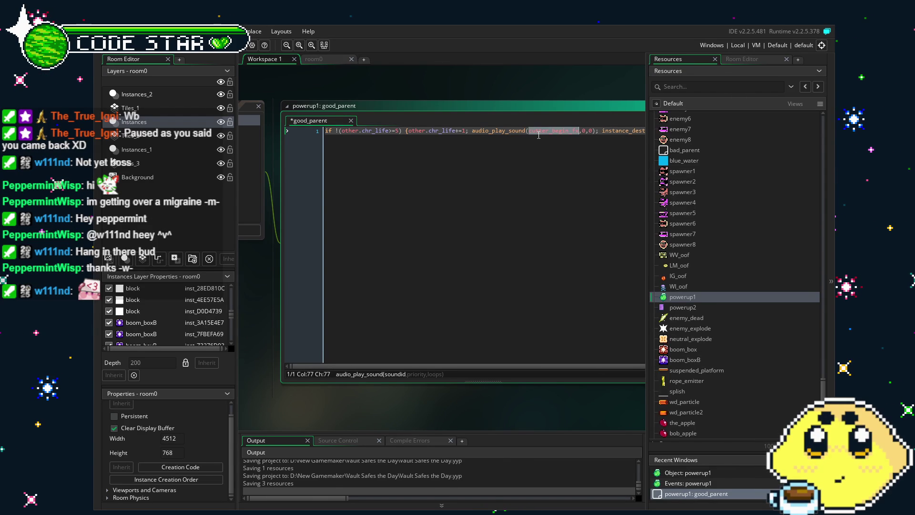
text(powerup)
key(Return)
key(Right)
key(Right)
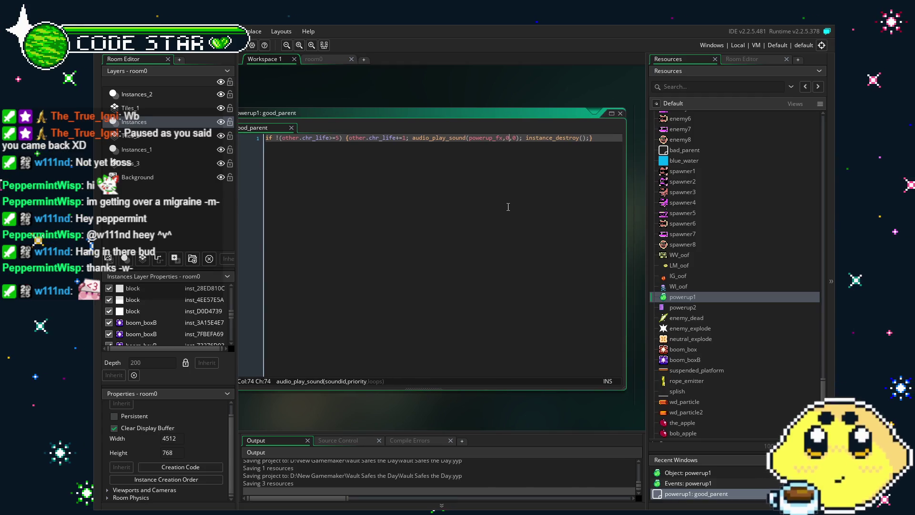
Step: Paste the same powerup_fx sound call into powerup2's code and save the project
double_click(682, 307)
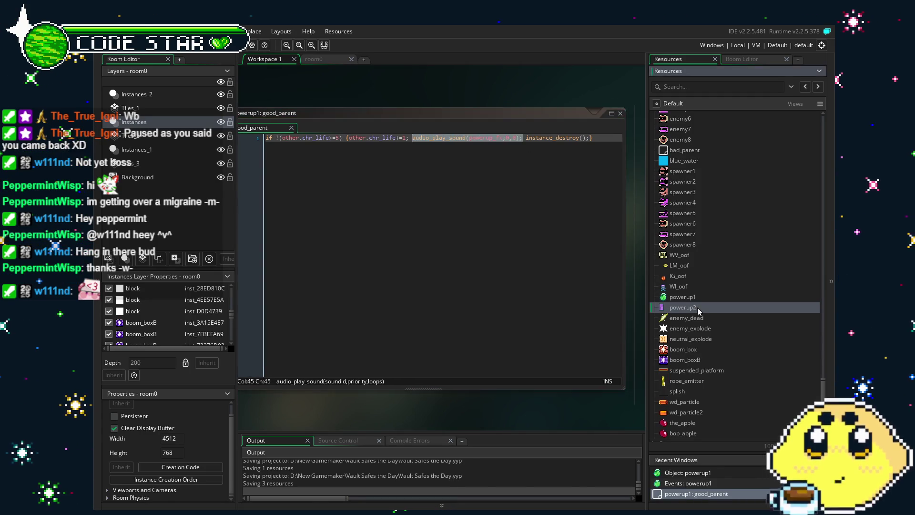
click(627, 167)
key(ctrl+v)
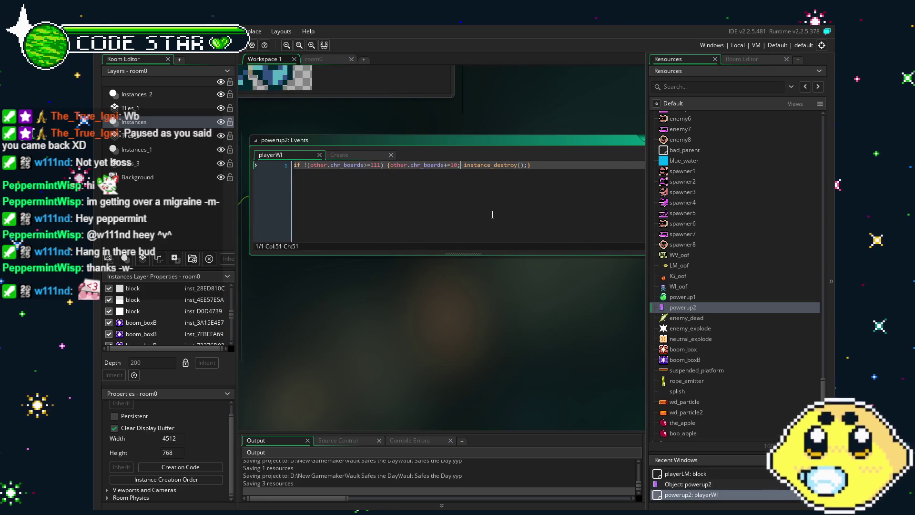
key(ctrl+s)
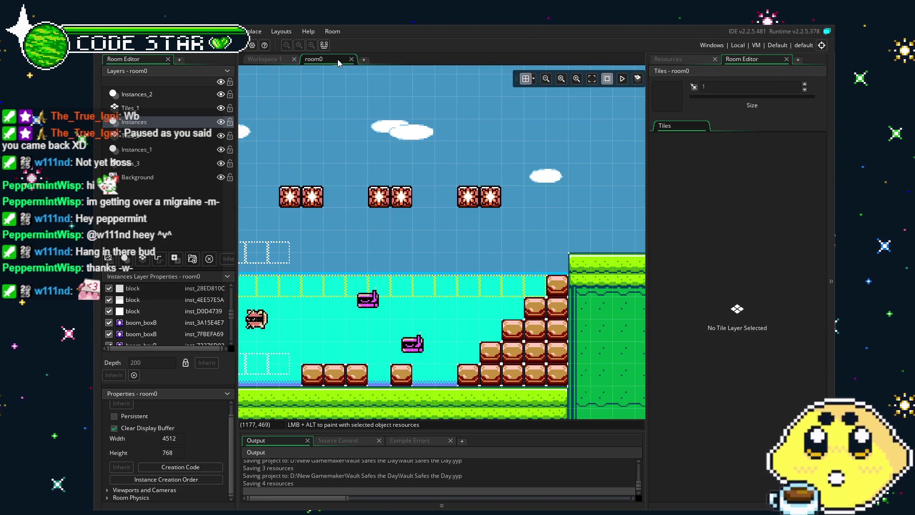
click(313, 59)
Step: Pan back and forth across room0's platforms, then bring the Resources list back
scroll(312, 283, down, 3)
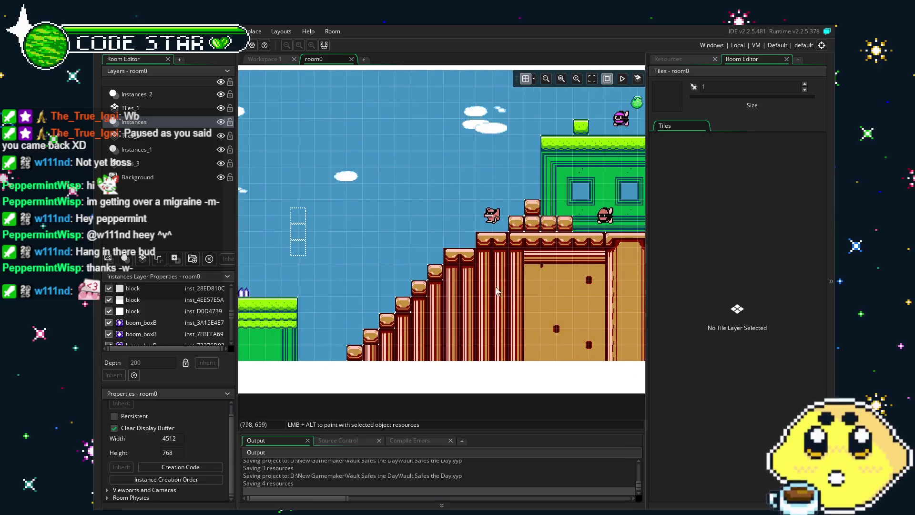
scroll(381, 282, left, 5)
scroll(471, 281, left, 2)
scroll(472, 282, left, 8)
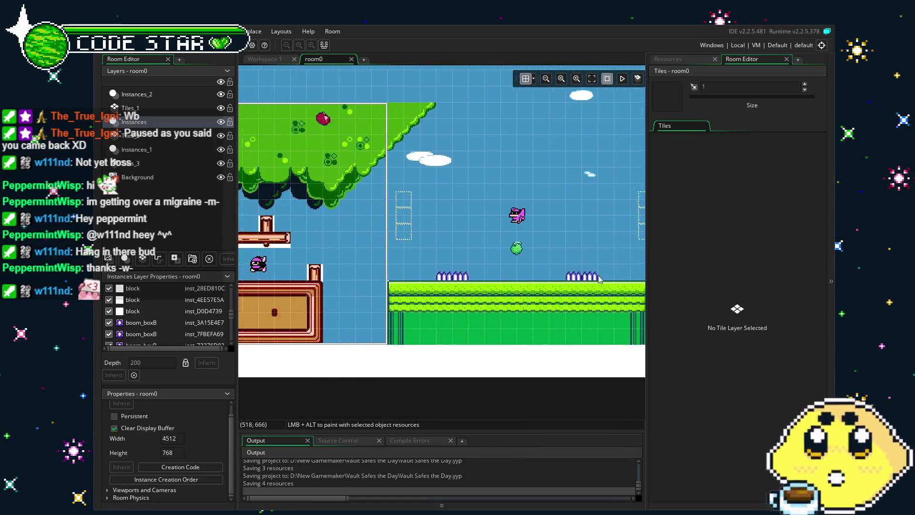
mouse_move(542, 255)
mouse_down()
mouse_move(602, 248)
mouse_move(491, 273)
mouse_up()
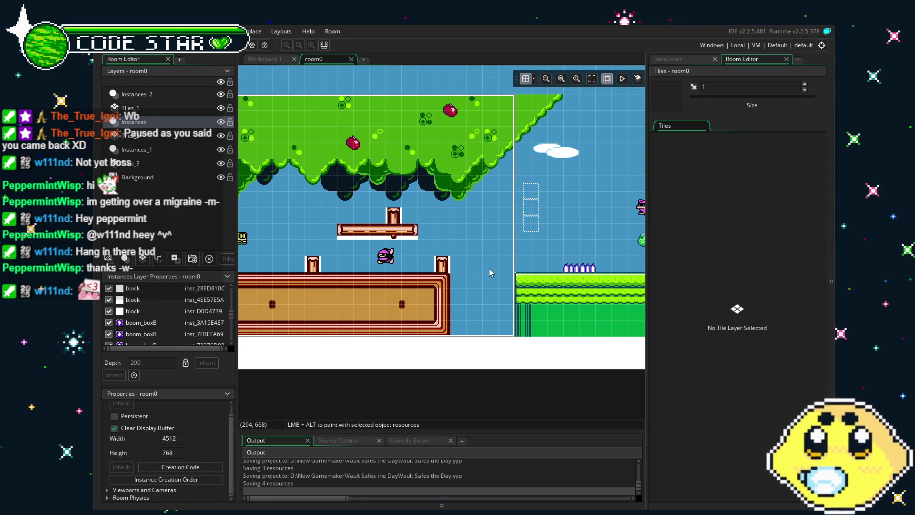
scroll(490, 272, right, 10)
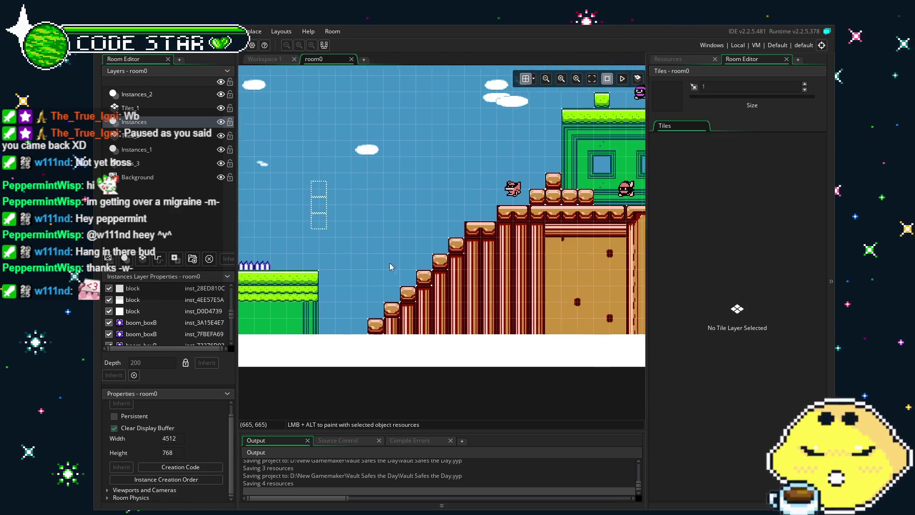
scroll(417, 291, right, 5)
scroll(417, 291, right, 10)
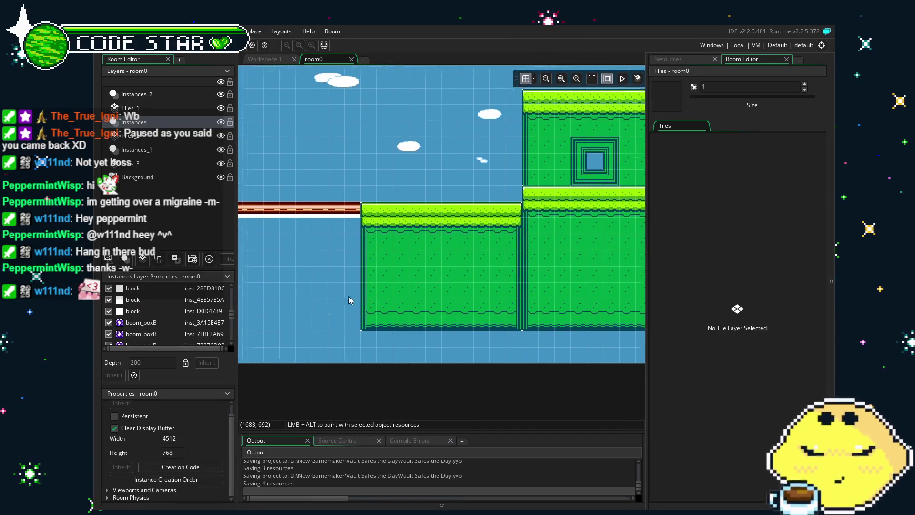
scroll(327, 322, up, 2)
scroll(327, 322, left, 6)
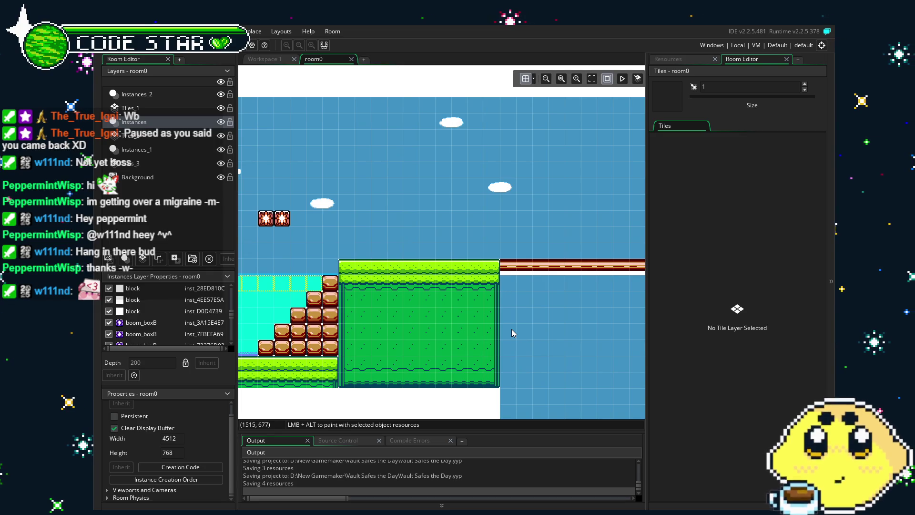
scroll(428, 324, left, 1)
scroll(428, 324, left, 3)
scroll(455, 325, right, 7)
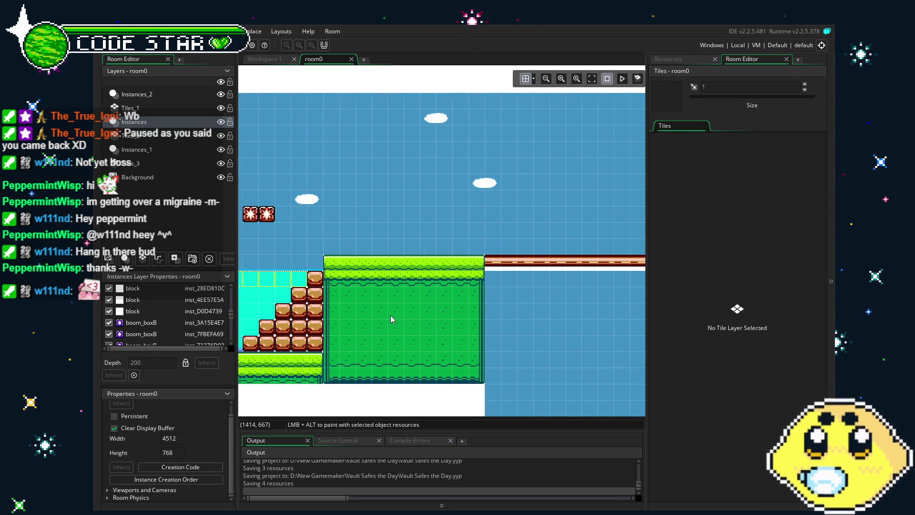
scroll(496, 330, right, 20)
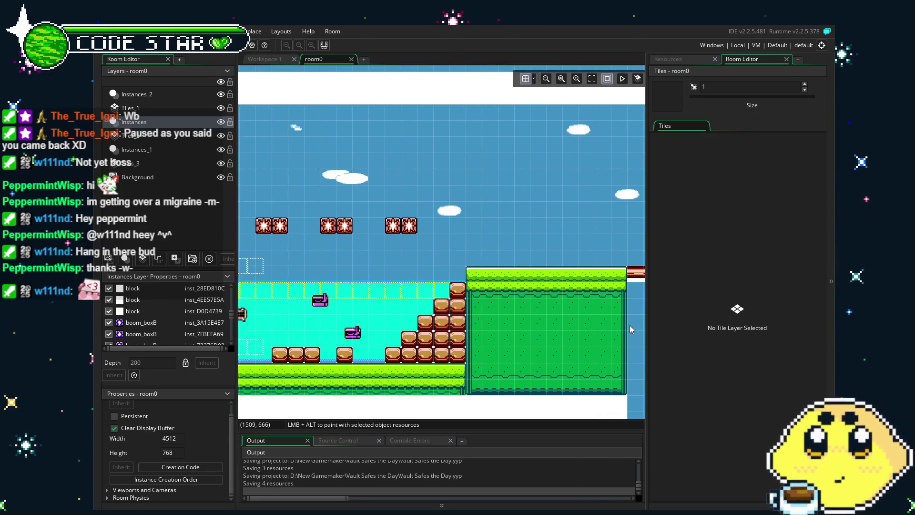
scroll(644, 312, left, 1)
scroll(614, 300, left, 11)
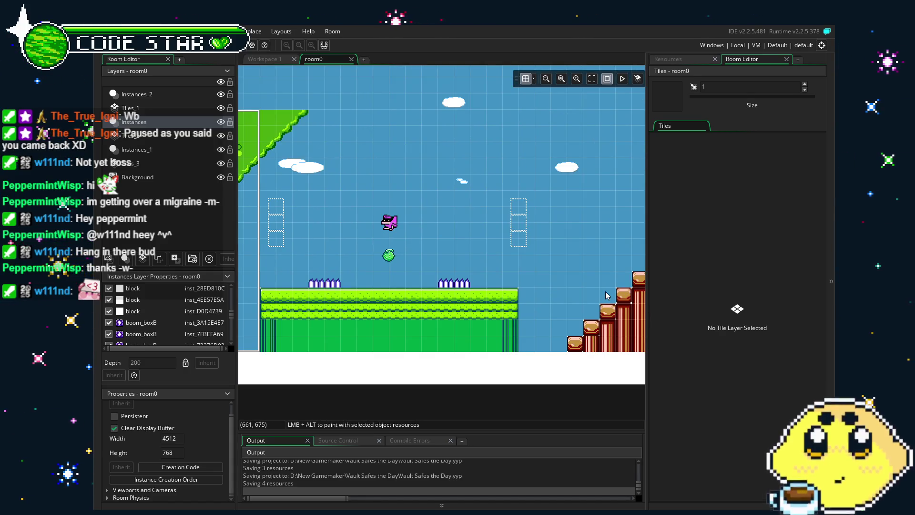
scroll(509, 298, right, 3)
scroll(508, 297, right, 5)
scroll(515, 309, right, 12)
click(687, 58)
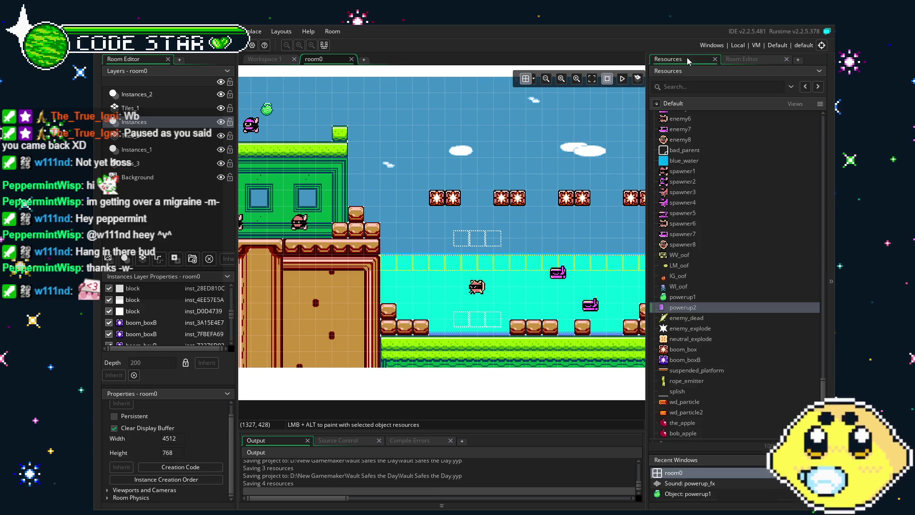
scroll(442, 239, left, 3)
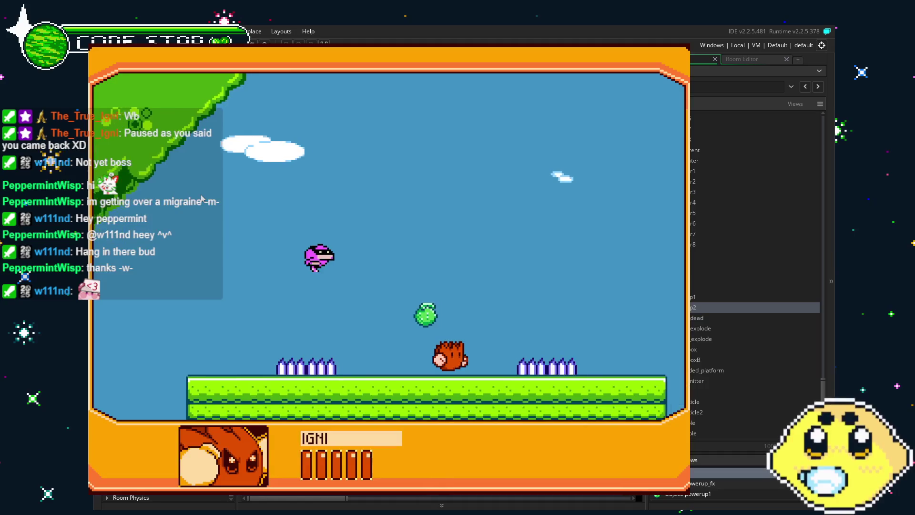
Step: Jump and run the hero right past the green building and over the water
key(Right)
key(space)
key(Left)
key(Right)
key(space)
key(Right)
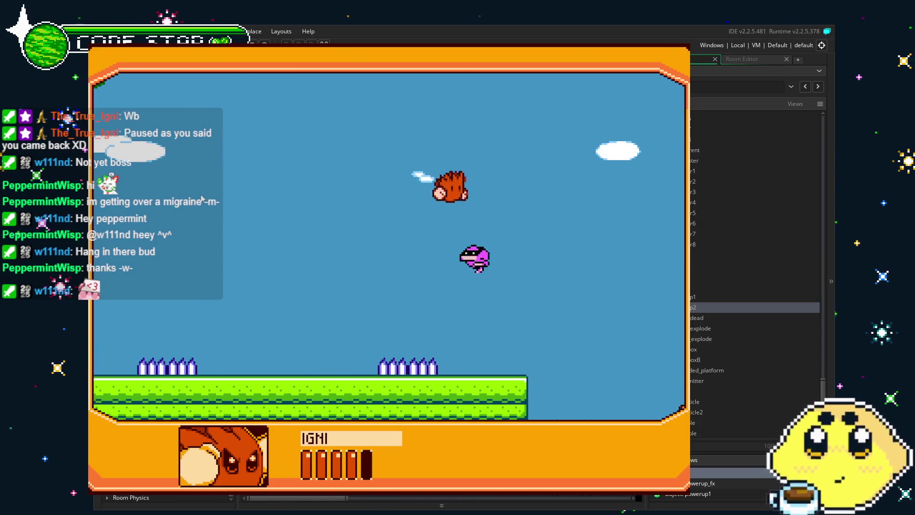
key(Right)
key(Right)
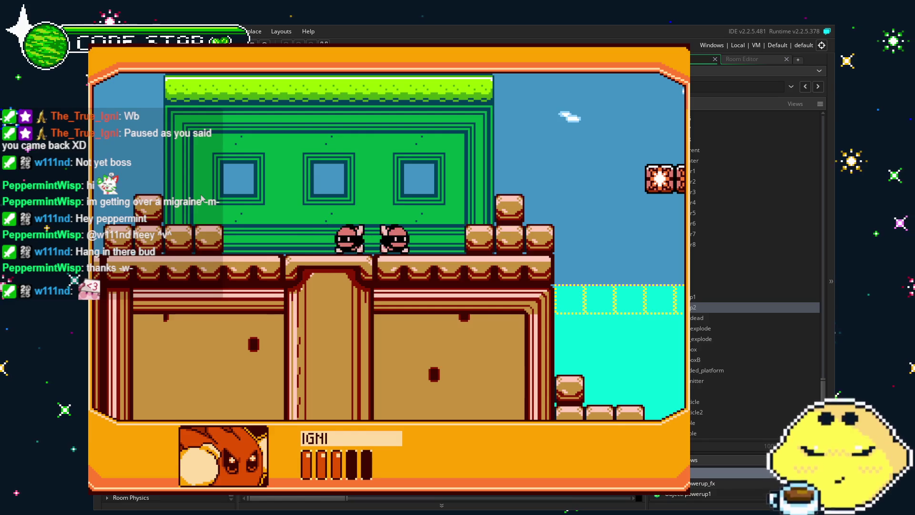
key(Right)
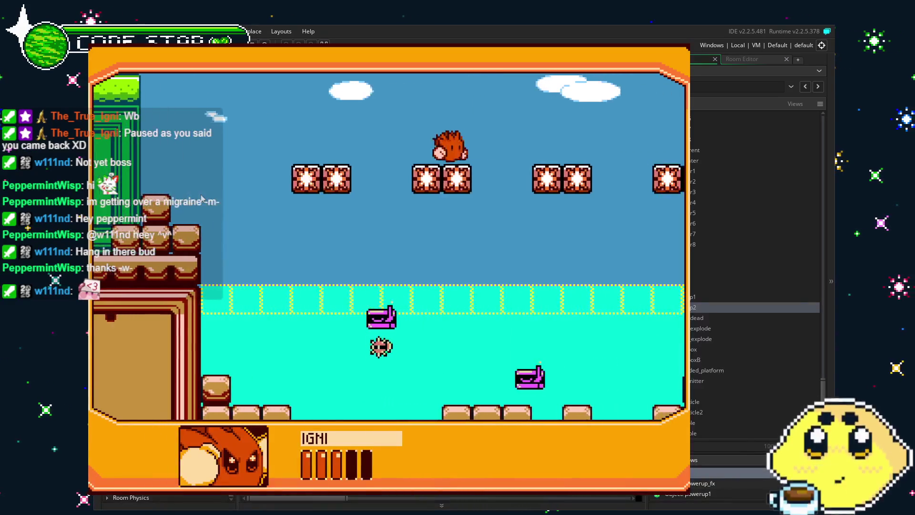
key(Right)
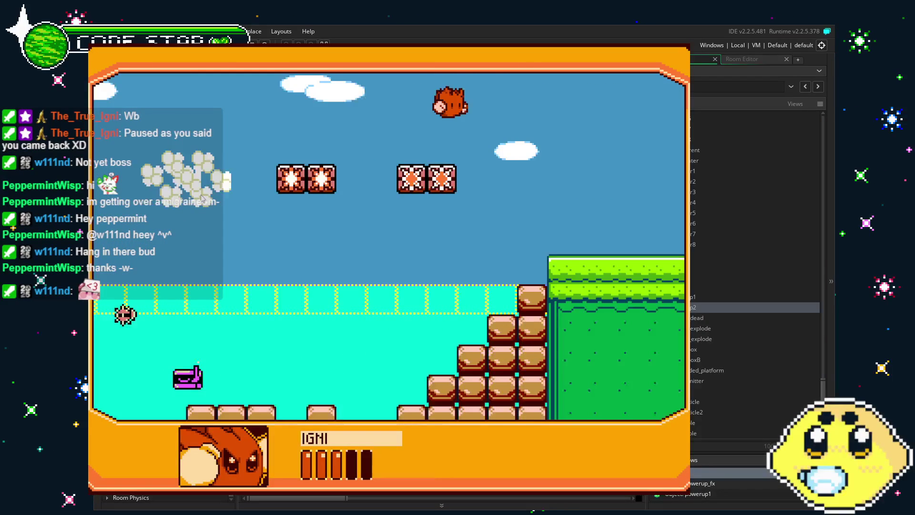
Step: In the forest stage, swing-attack and move the player right onto the green platform
key(Left)
key(z)
key(Right)
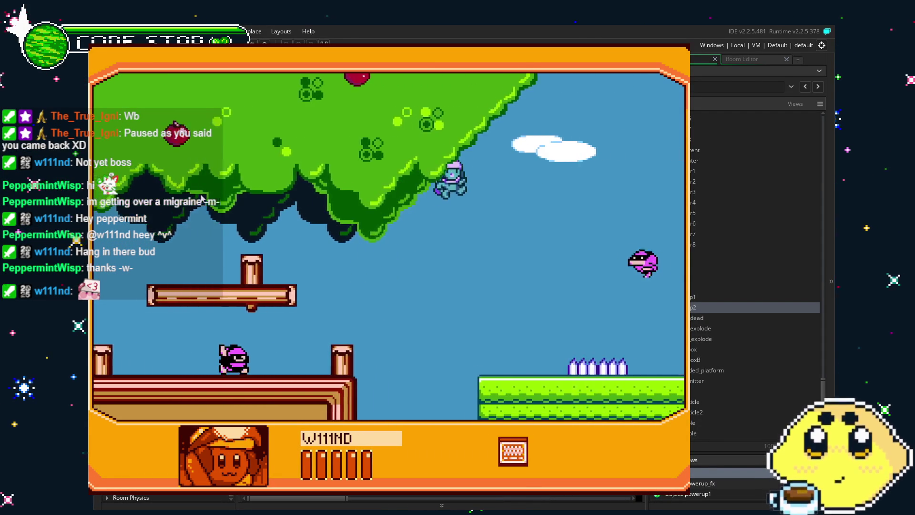
key(Right)
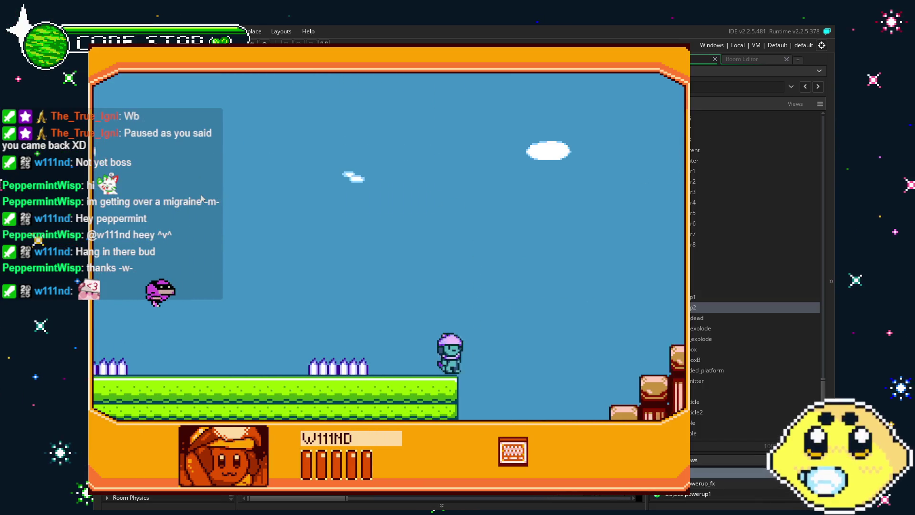
key(Right)
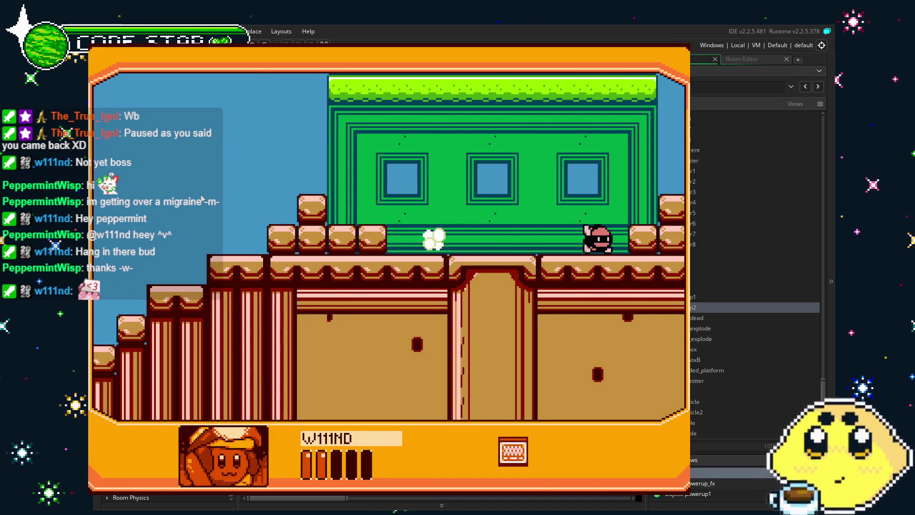
key(Right)
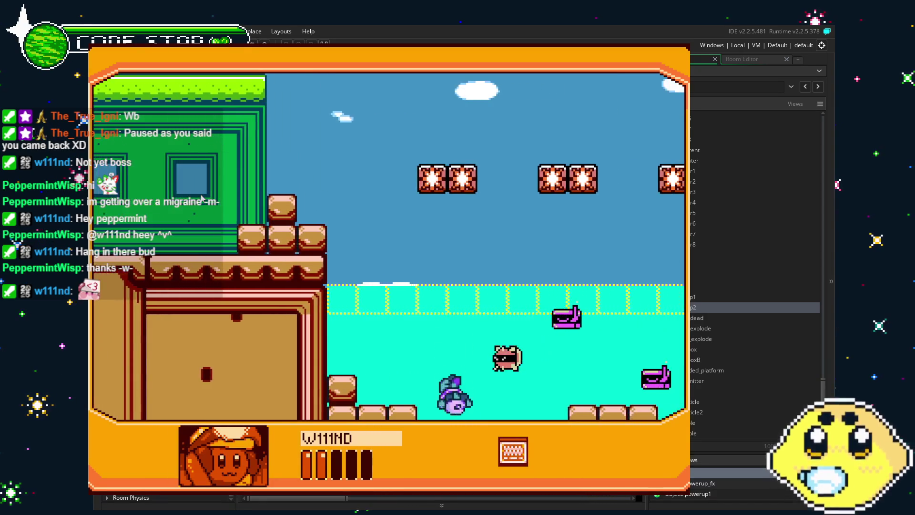
key(Right)
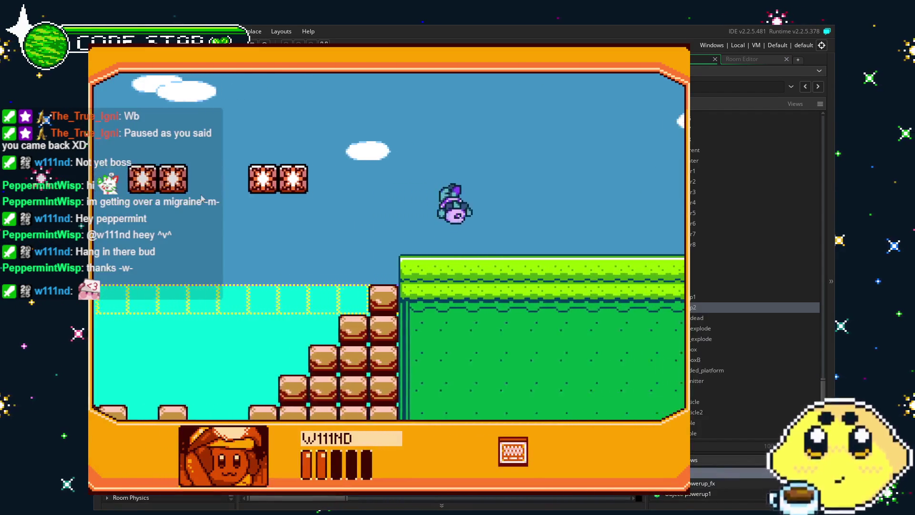
Step: Fly the player to the top, cross the bridge and reach the upper grass platform
key(Left)
key(Up)
key(Right)
key(Left)
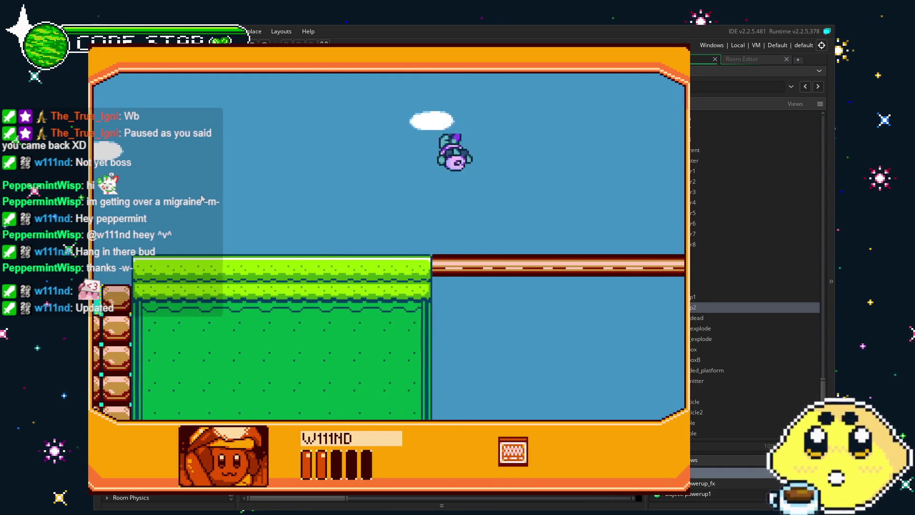
key(Right)
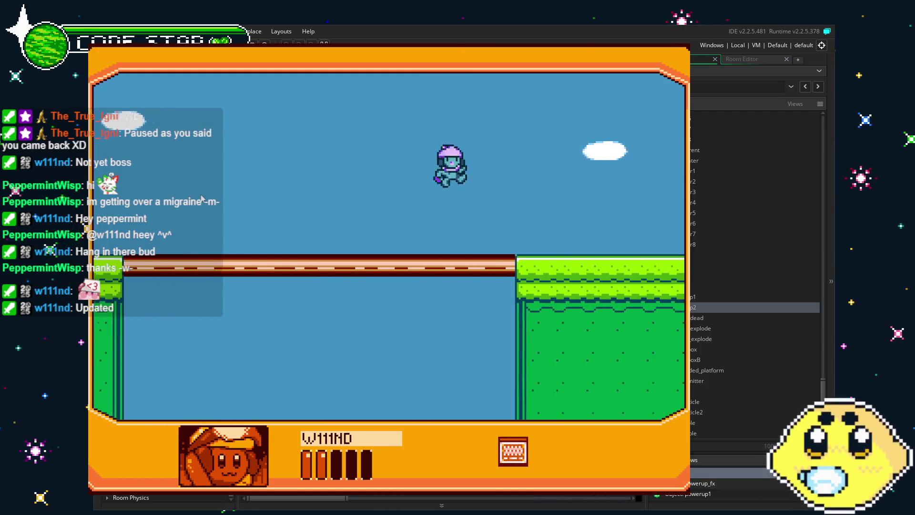
key(Up)
key(Up)
key(Right)
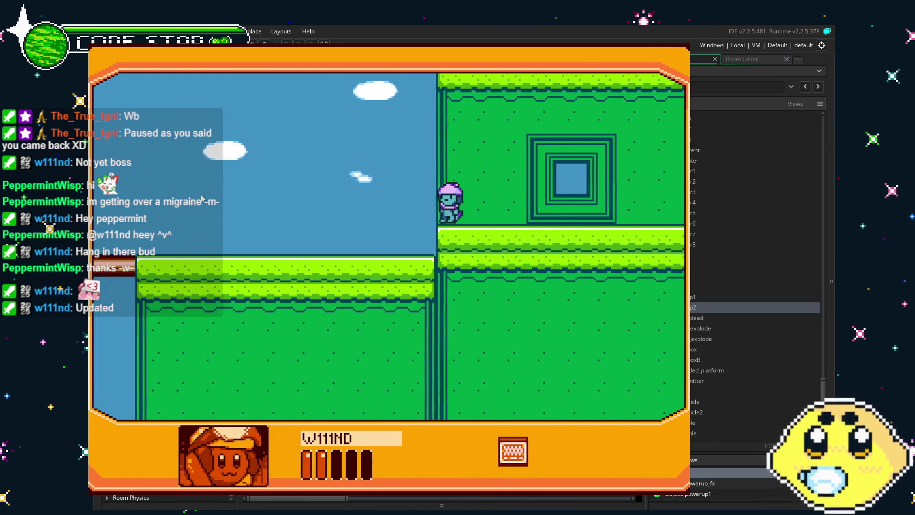
key(Up)
Step: Switch the active character to IGNI, drop it down, and quit the running game
key(Tab)
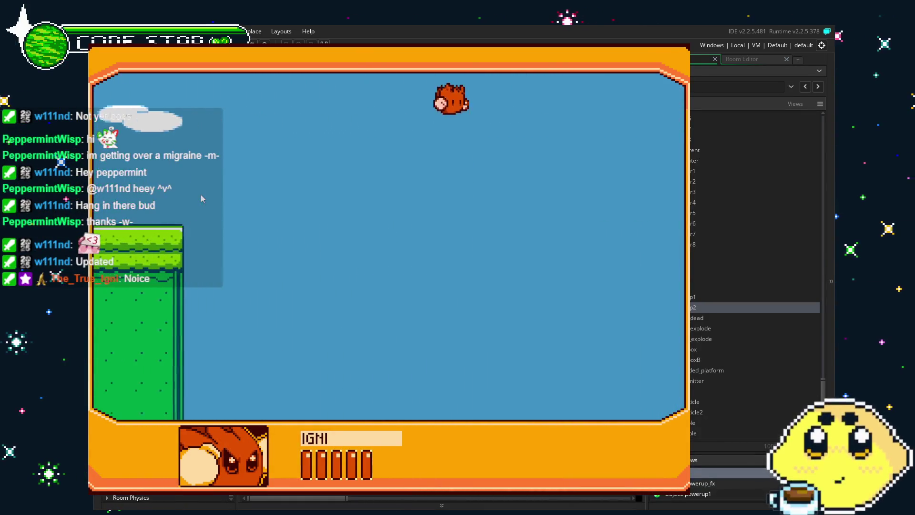
key(Down)
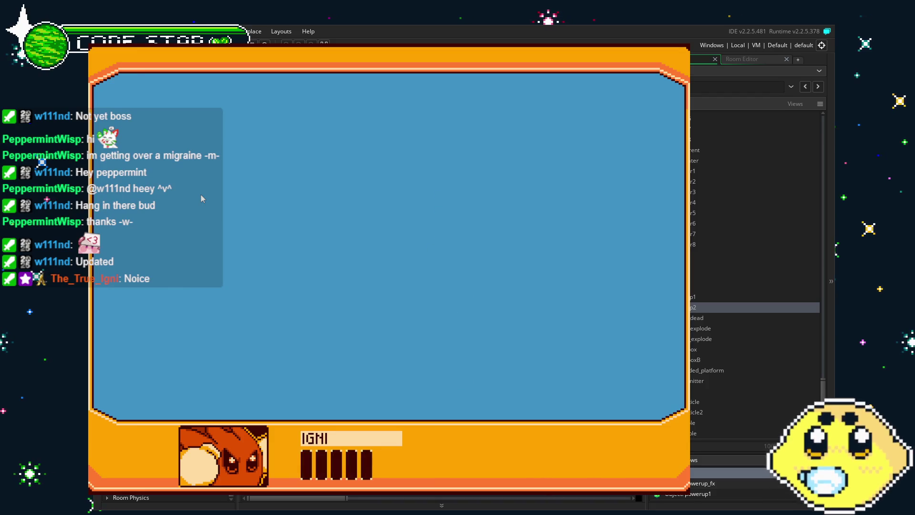
key(Escape)
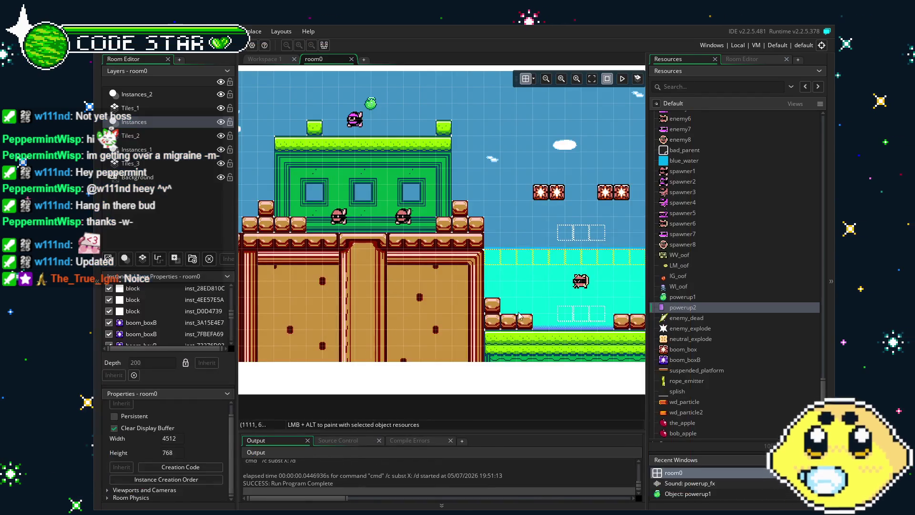
Step: Scroll the Resources panel up to Sounds and open powerup_fx's properties
drag(342, 185, 638, 230)
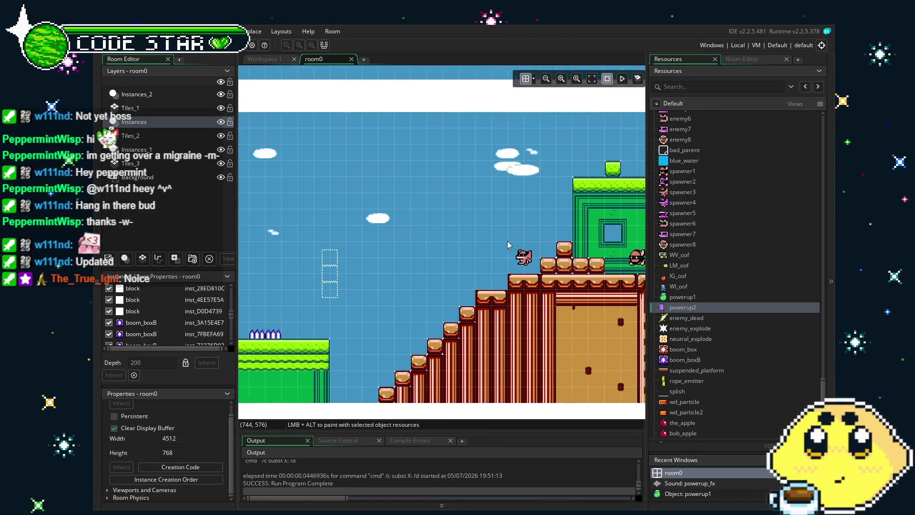
scroll(693, 330, up, 3)
scroll(693, 329, up, 4)
scroll(693, 330, up, 10)
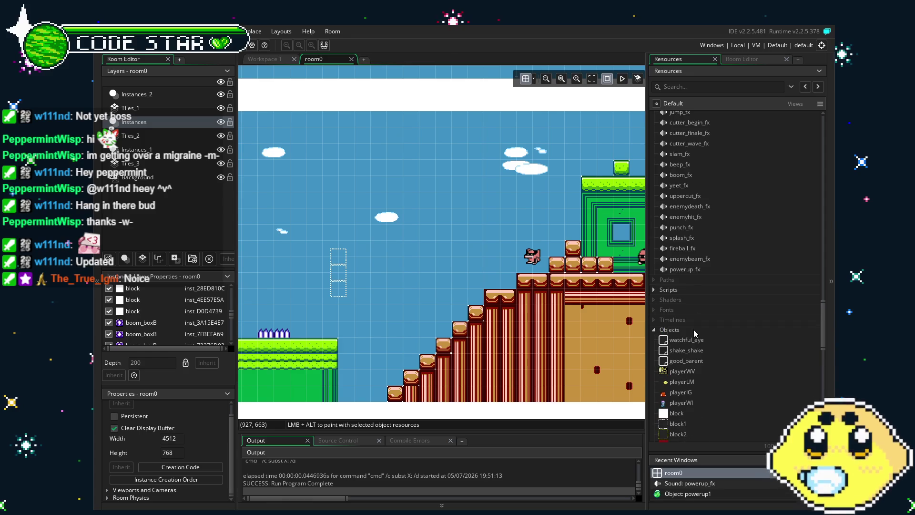
double_click(686, 269)
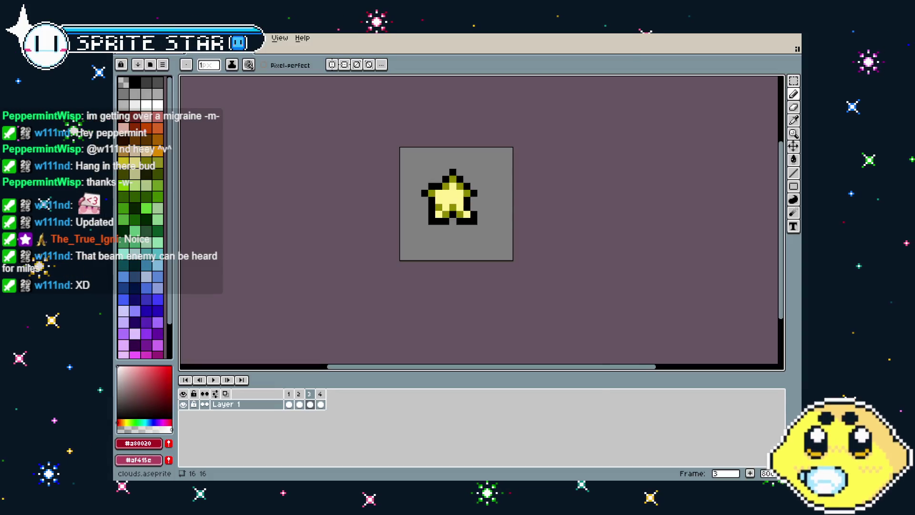
Step: Play and stop the 4-frame 16×16 star sparkle preview, then bring up the File menu's export commands
key(Return)
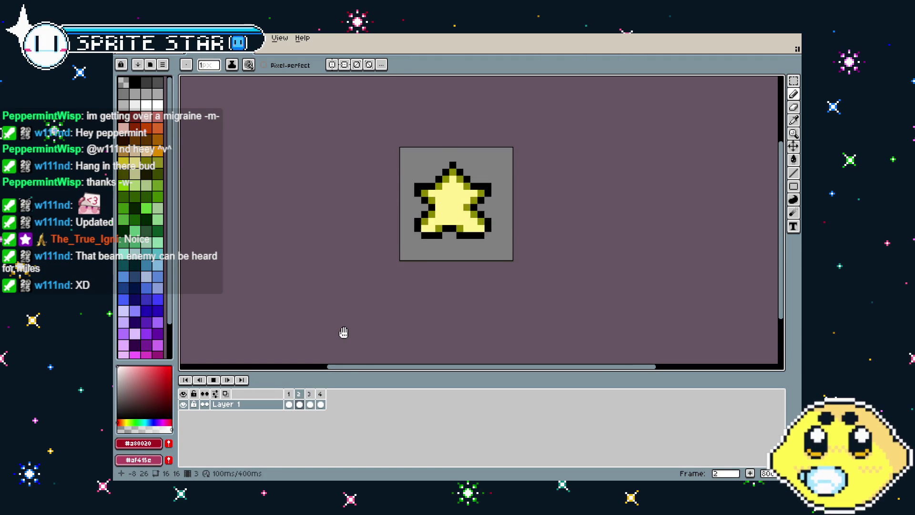
drag(341, 325, 303, 333)
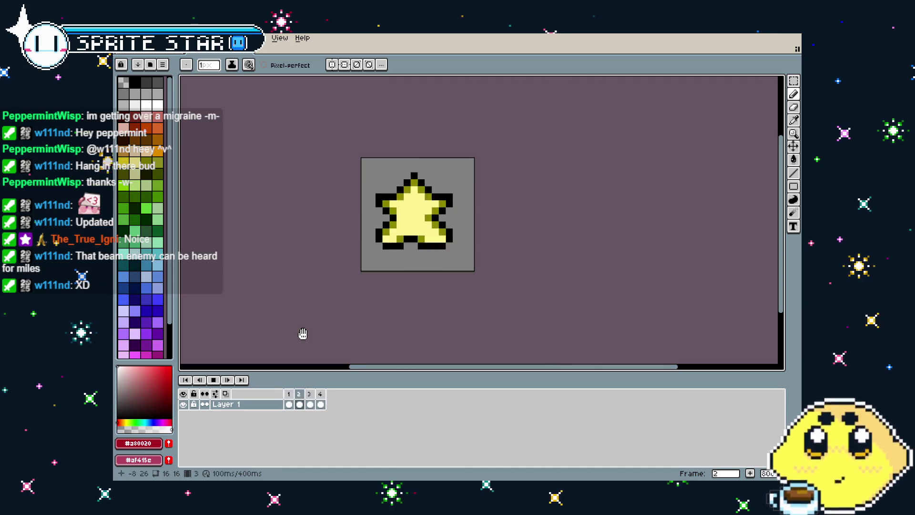
key(Return)
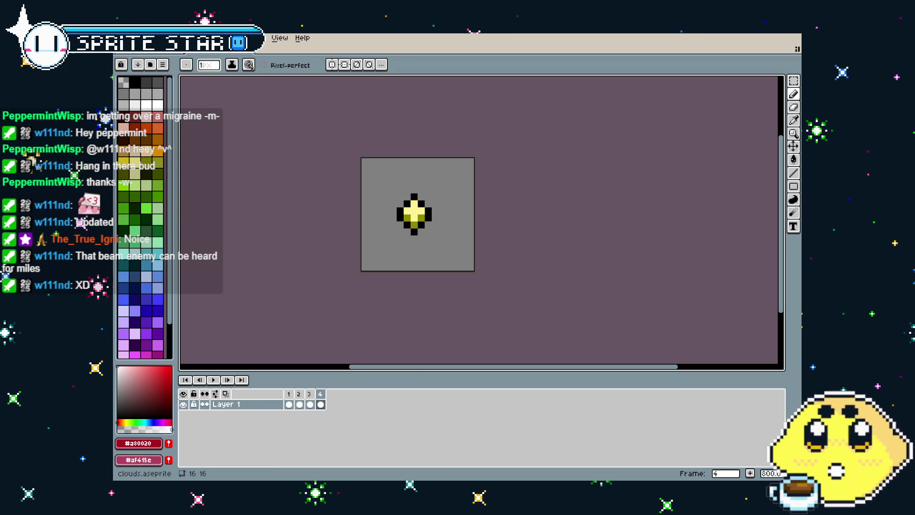
click(123, 38)
mouse_move(181, 127)
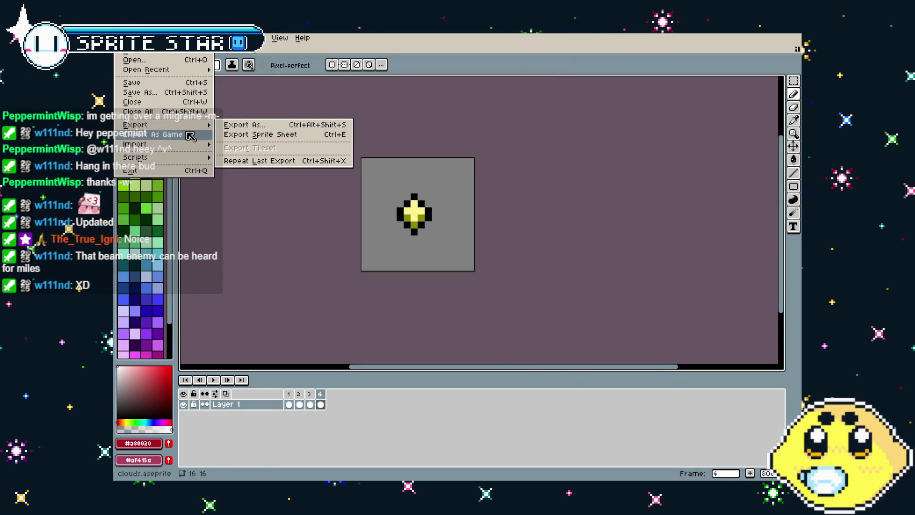
Step: Export the animation as clouds.gif, all frames at 100% with Animation Loop enabled
click(241, 125)
click(663, 281)
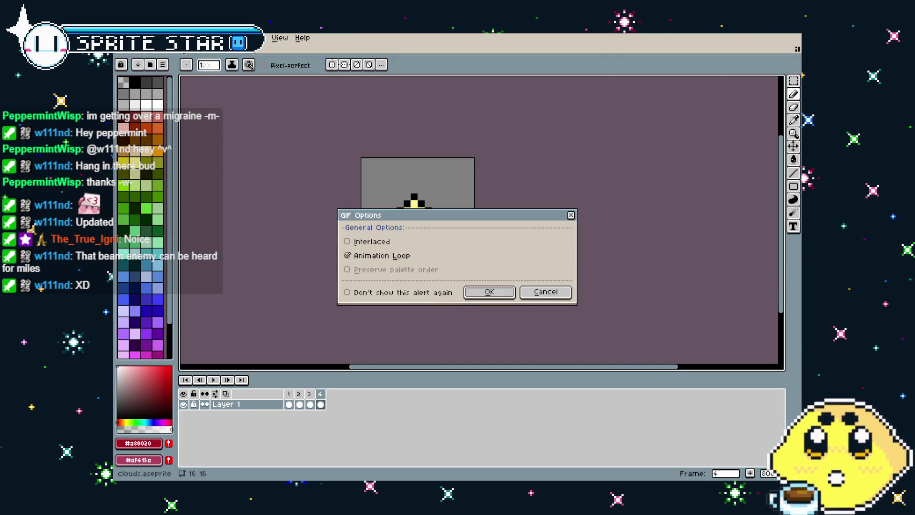
click(478, 291)
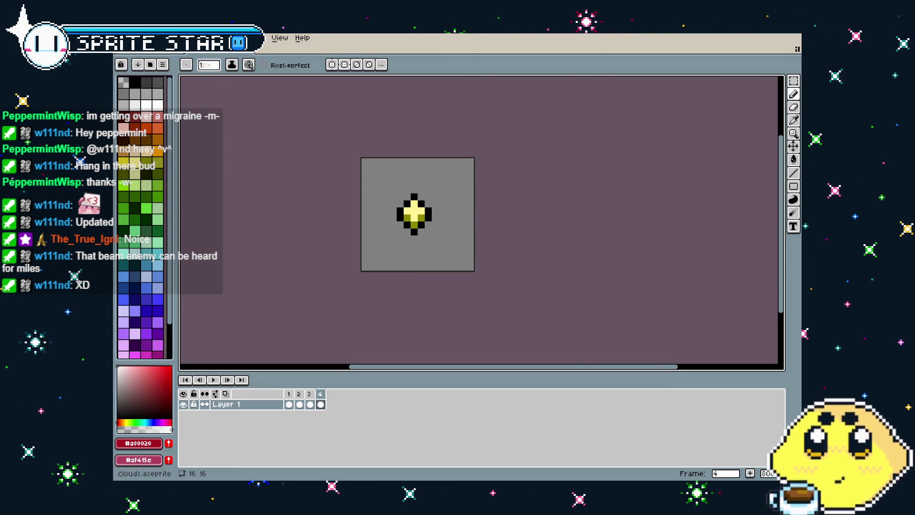
Step: Create a new sprite, sprite109, in the Sprites group just below clouds
scroll(677, 293, up, 10)
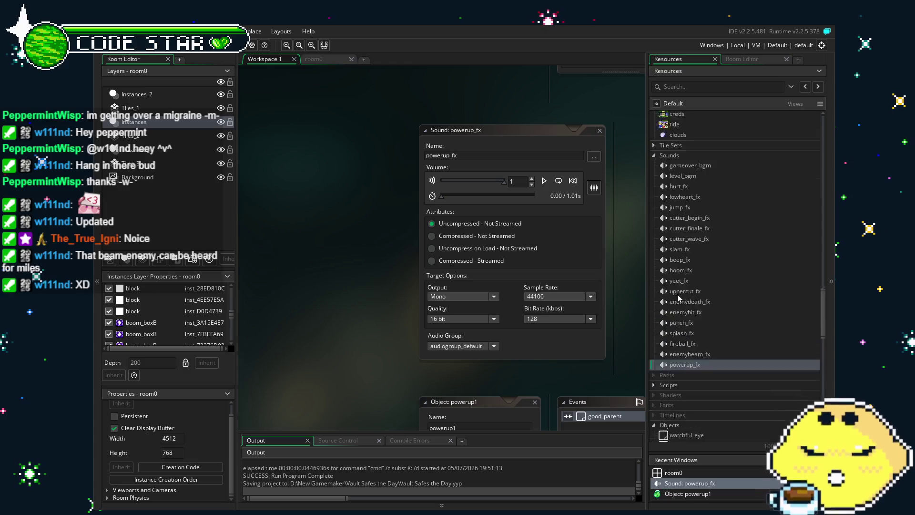
right_click(672, 318)
click(686, 274)
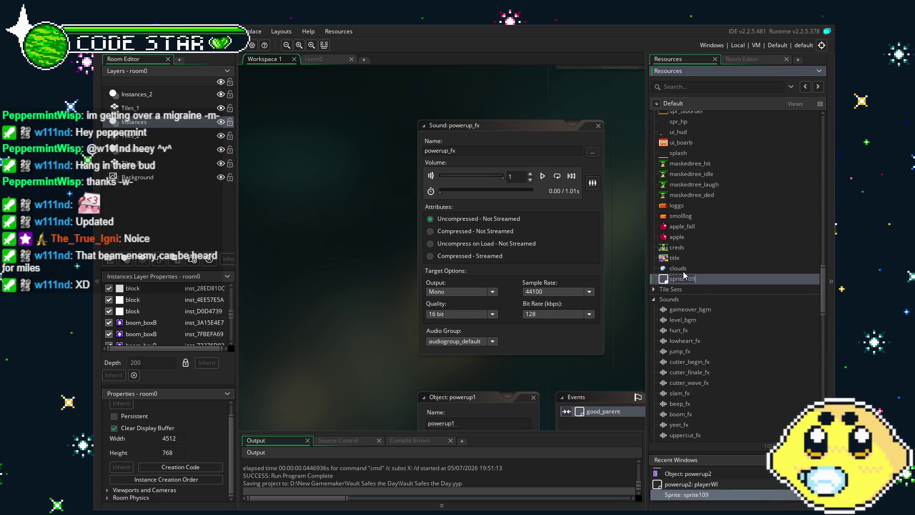
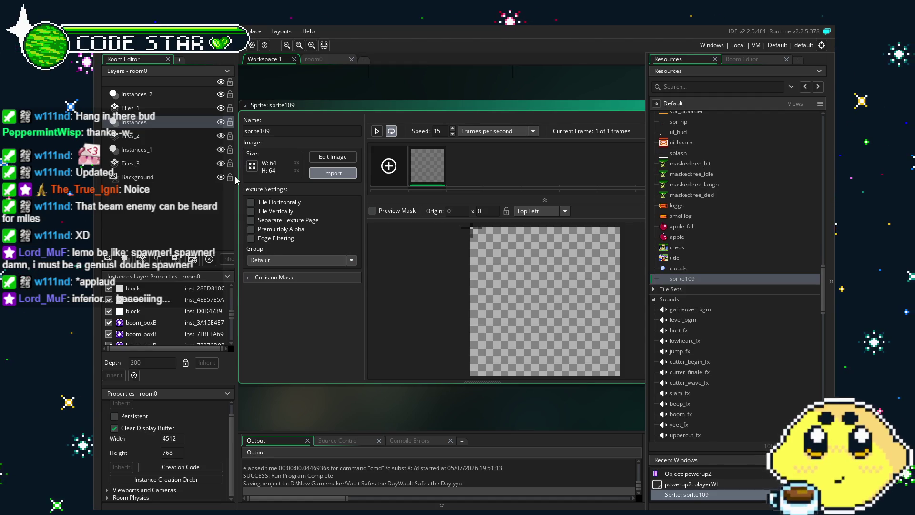
Step: Set the star sprite's origin to 7,7 and its animation speed to 20 fps
click(534, 211)
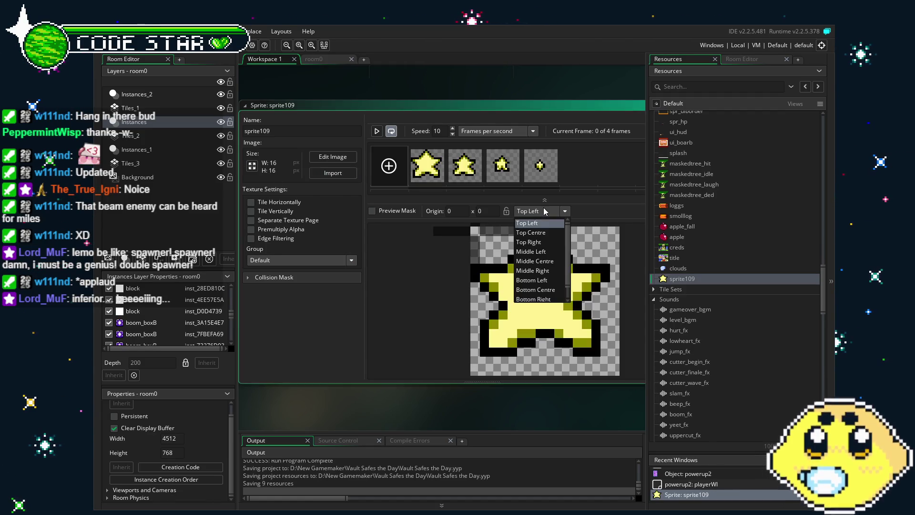
click(529, 254)
click(540, 297)
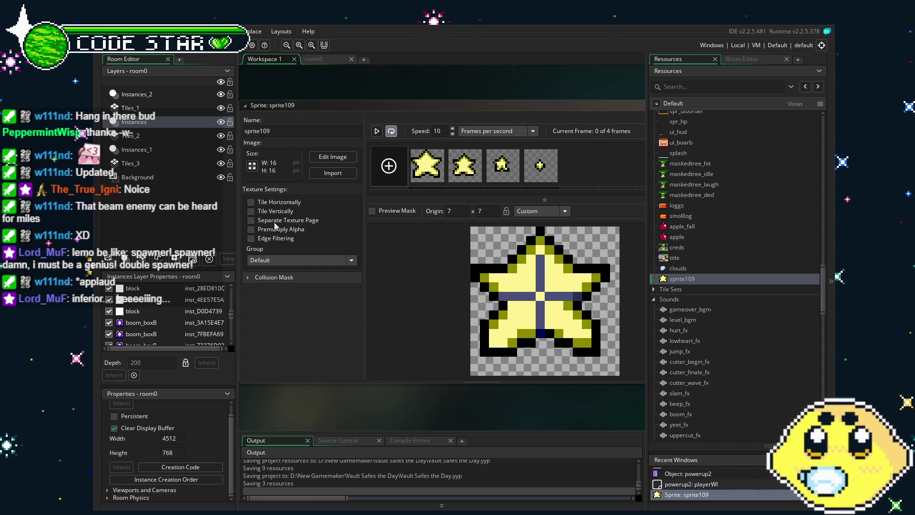
drag(410, 376, 355, 367)
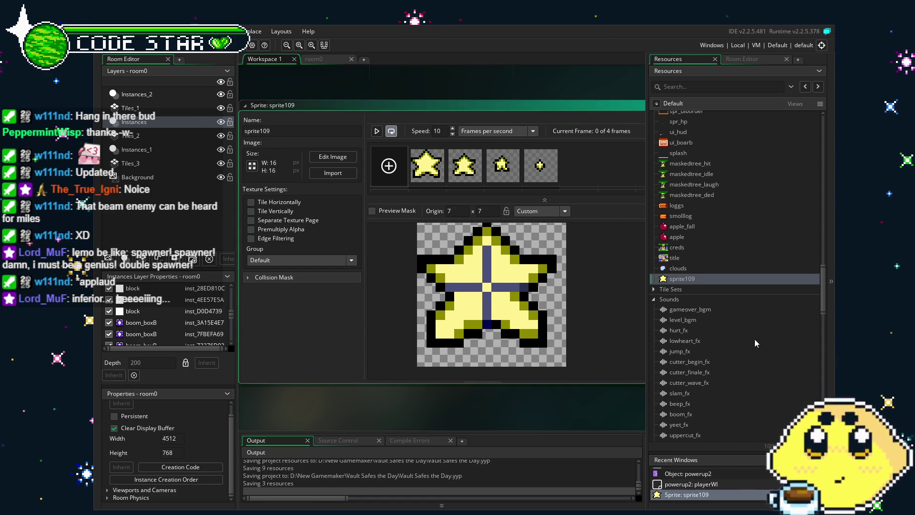
scroll(754, 339, down, 3)
scroll(756, 339, down, 15)
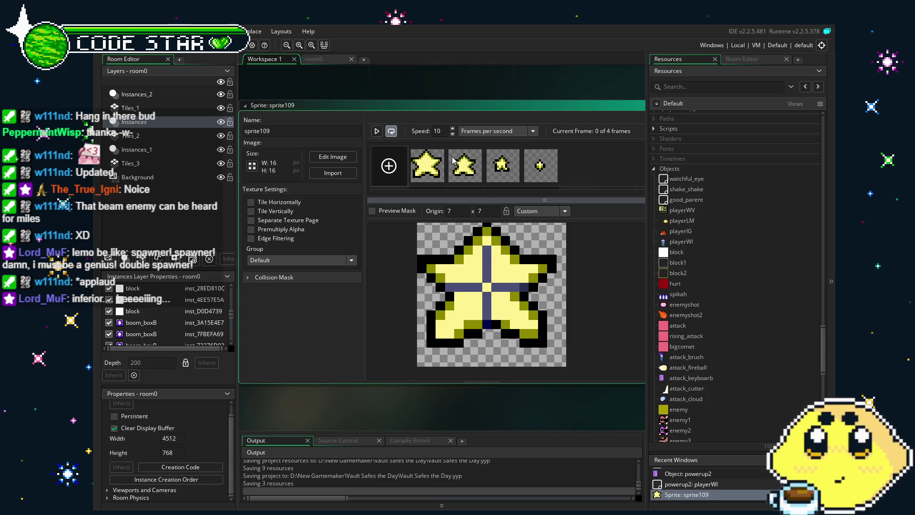
click(452, 128)
text(20)
click(378, 132)
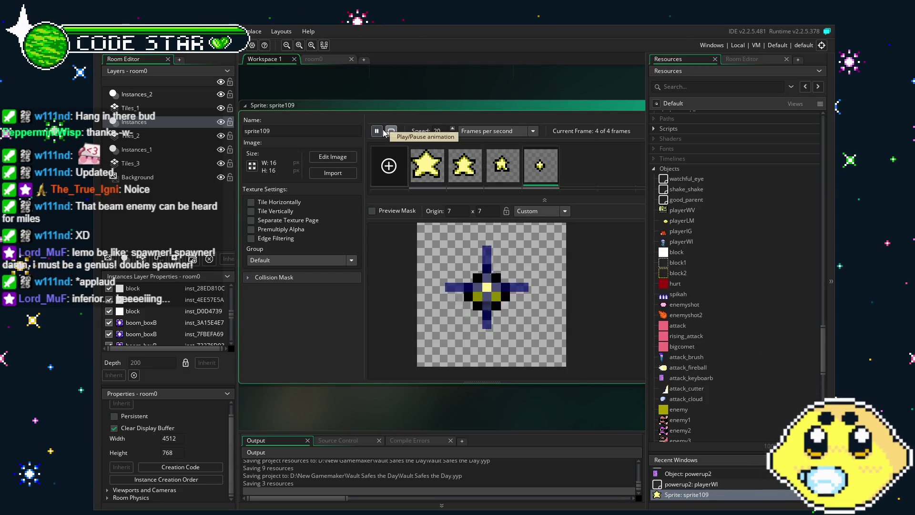
scroll(762, 266, up, 10)
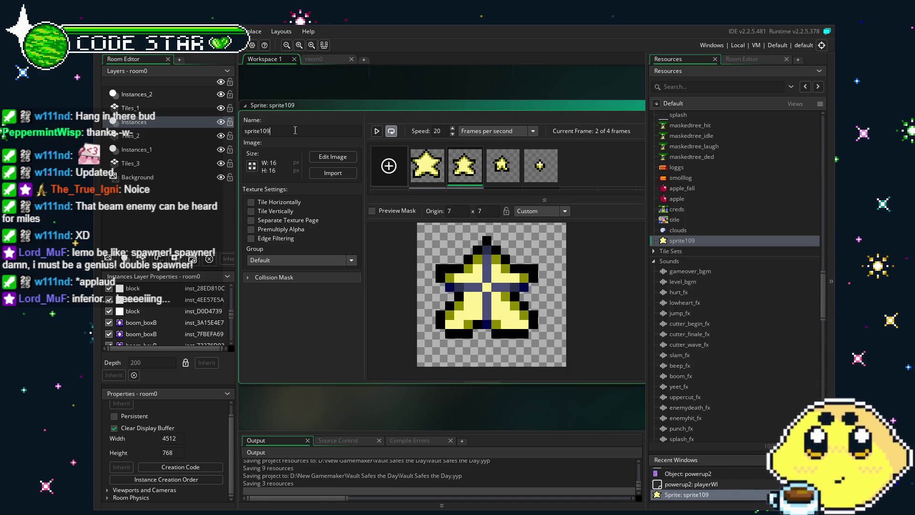
Step: Delete the old clouds sprite from the resources
click(677, 230)
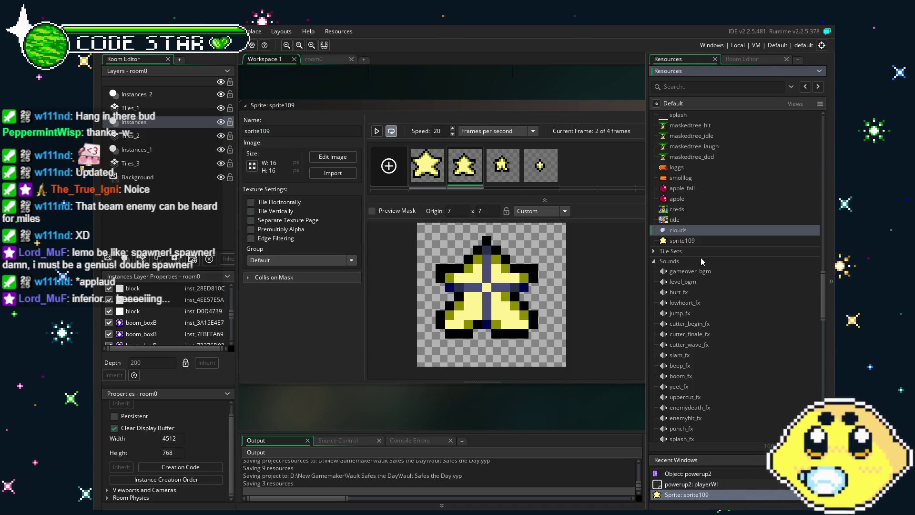
key(Delete)
key(Return)
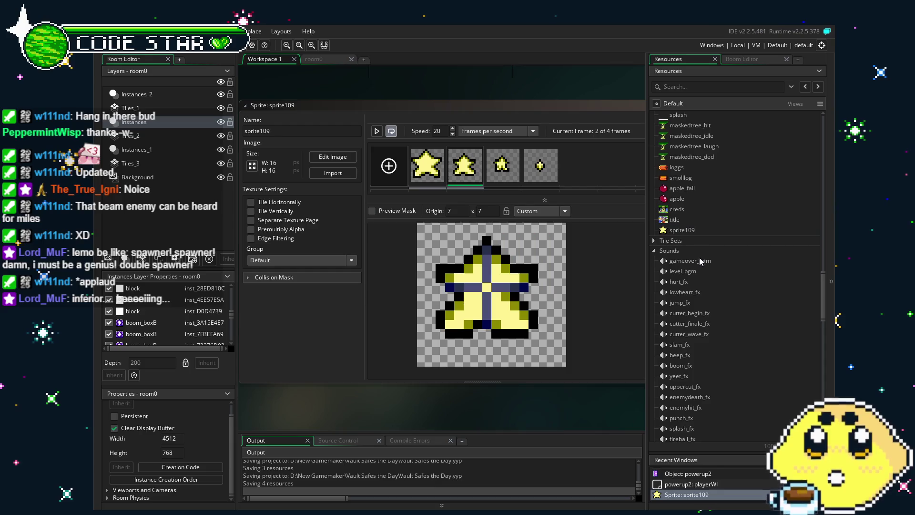
Step: Rename the star sprite sprite109 to 'clouds'
click(286, 131)
text(clouds)
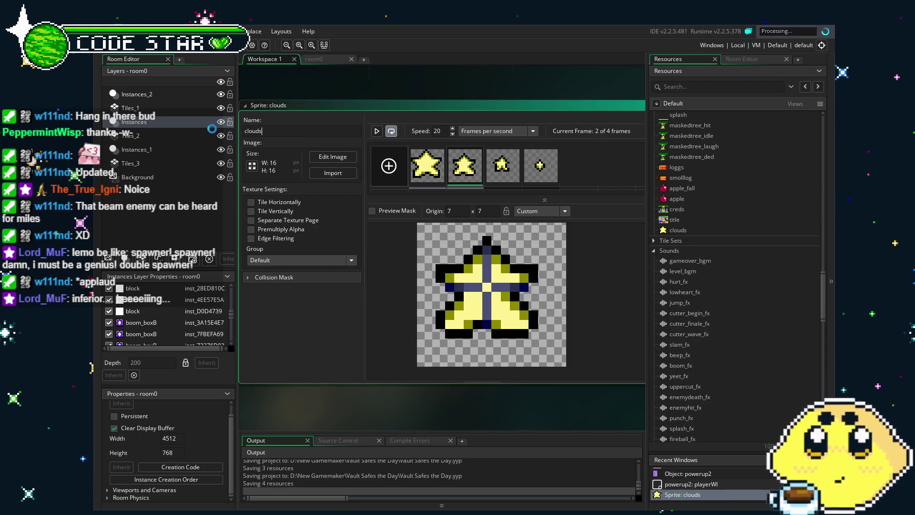
scroll(788, 357, down, 5)
scroll(789, 355, down, 1)
scroll(789, 357, down, 10)
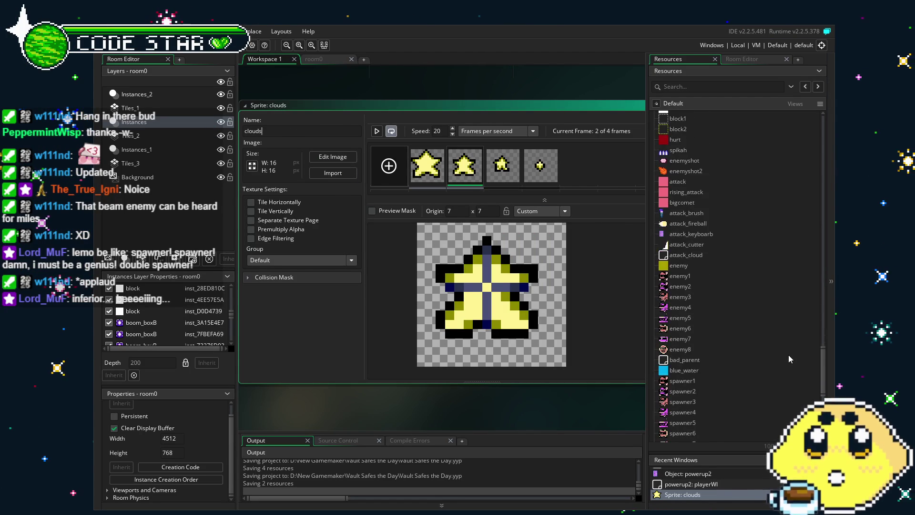
scroll(788, 354, up, 3)
Step: Assign the renamed clouds star sprite as the attack_cloud object's sprite
double_click(685, 293)
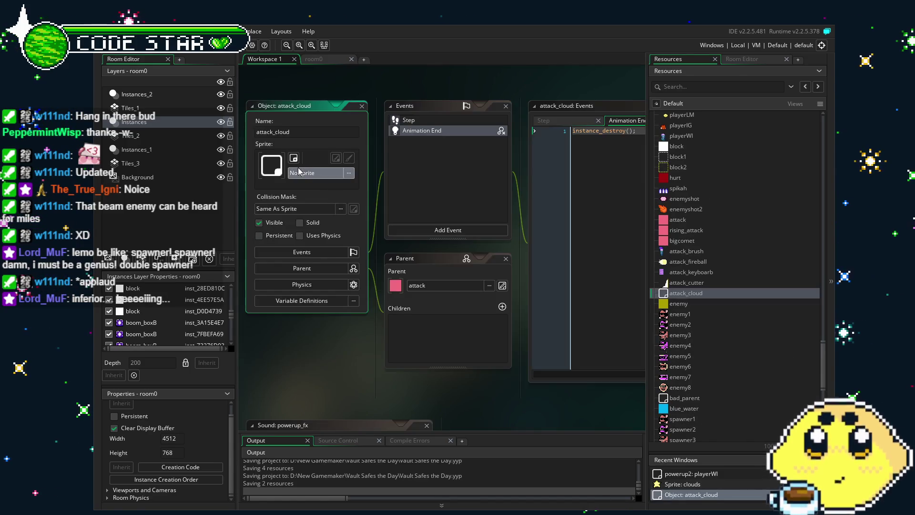
click(271, 164)
scroll(445, 242, down, 3)
scroll(446, 242, down, 3)
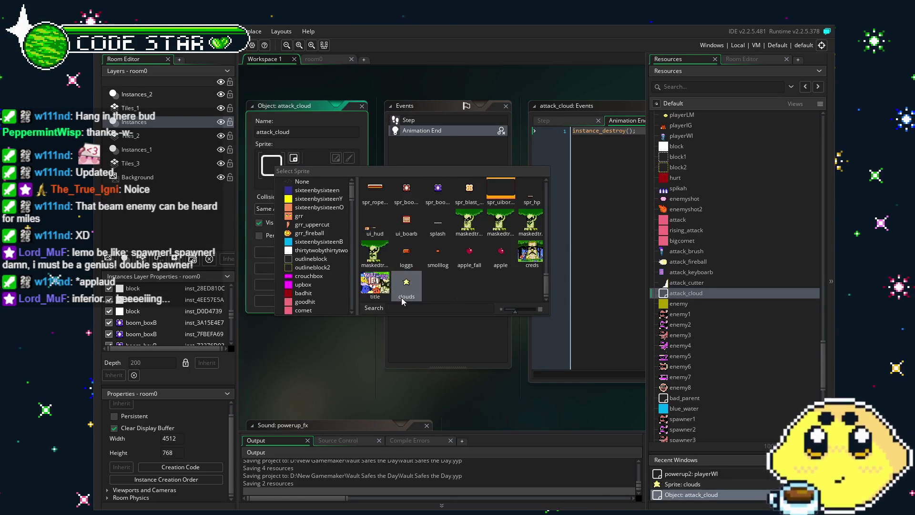
click(406, 286)
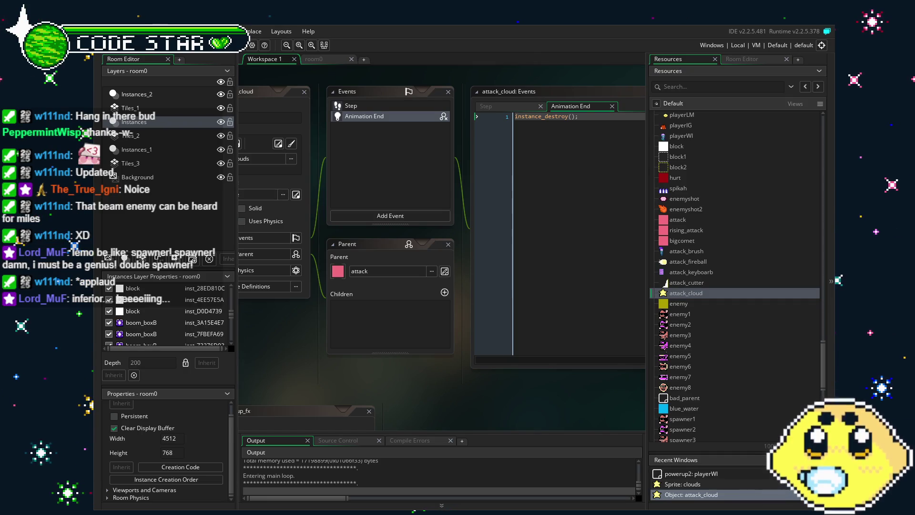
Step: Walk left and right firing the star attack, then climb the steps
key(Left)
key(z)
key(Right)
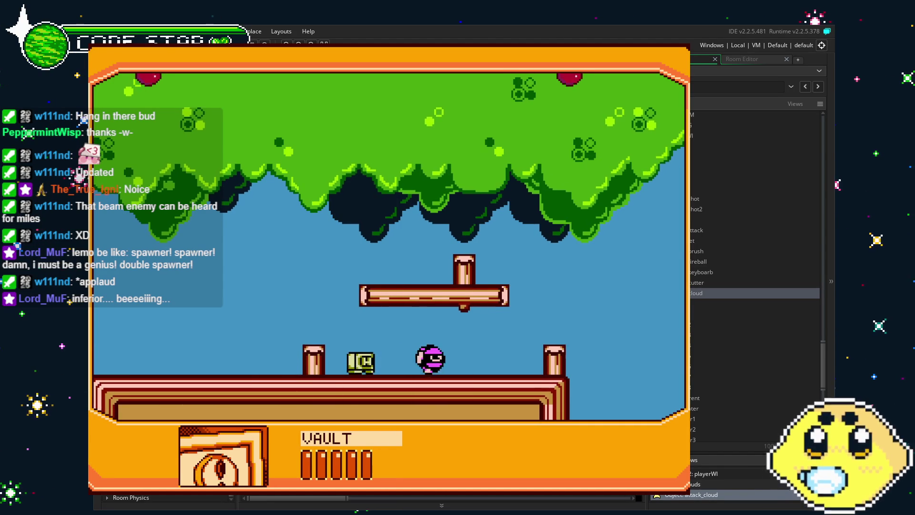
key(z)
key(Right)
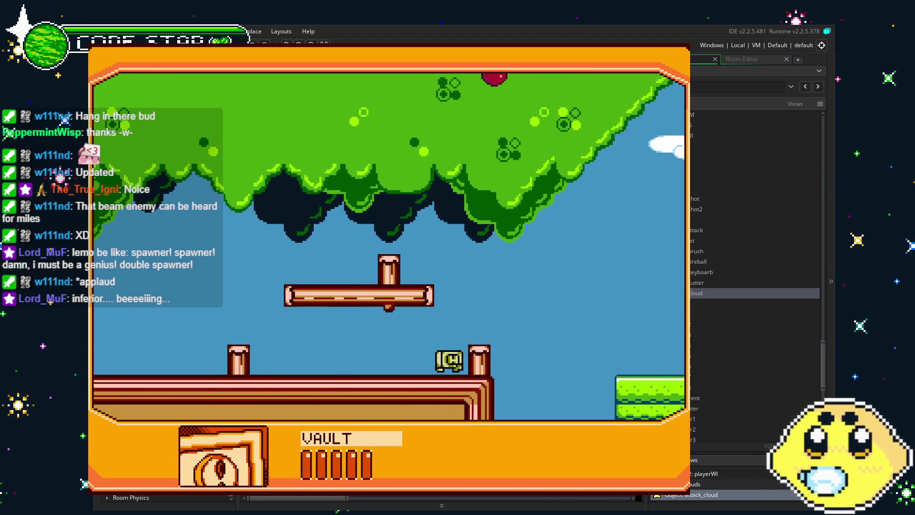
key(x)
key(Right)
key(Right)
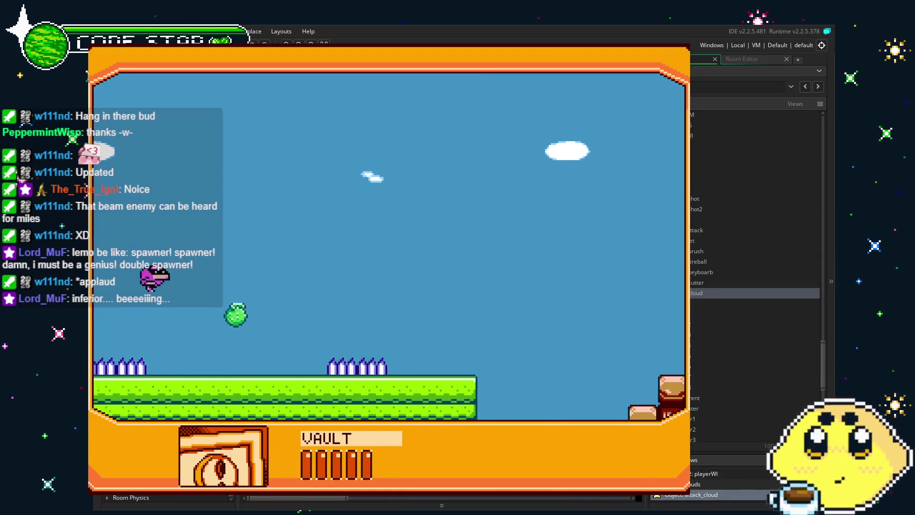
key(Right)
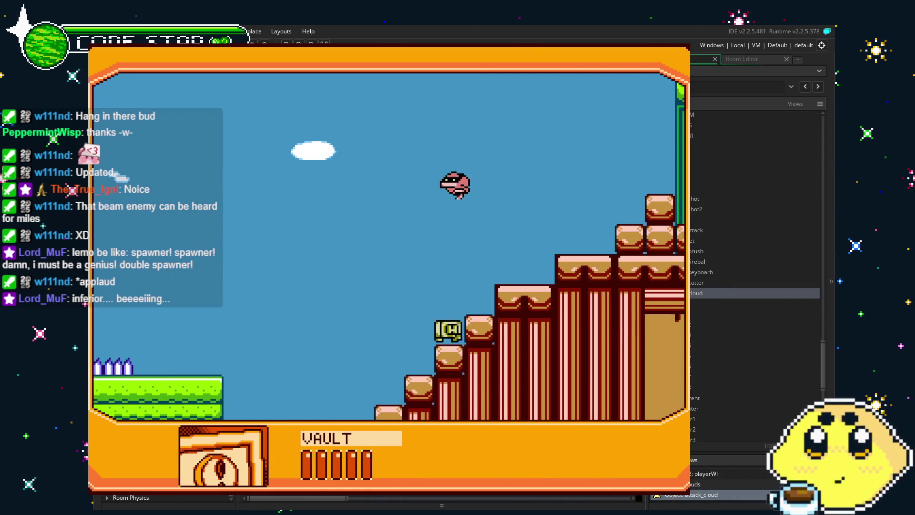
key(Right)
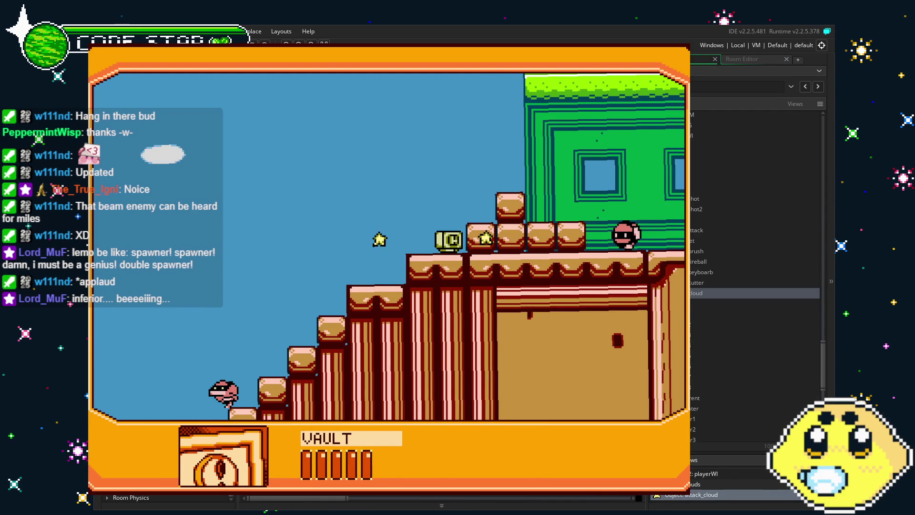
key(Right)
key(Right)
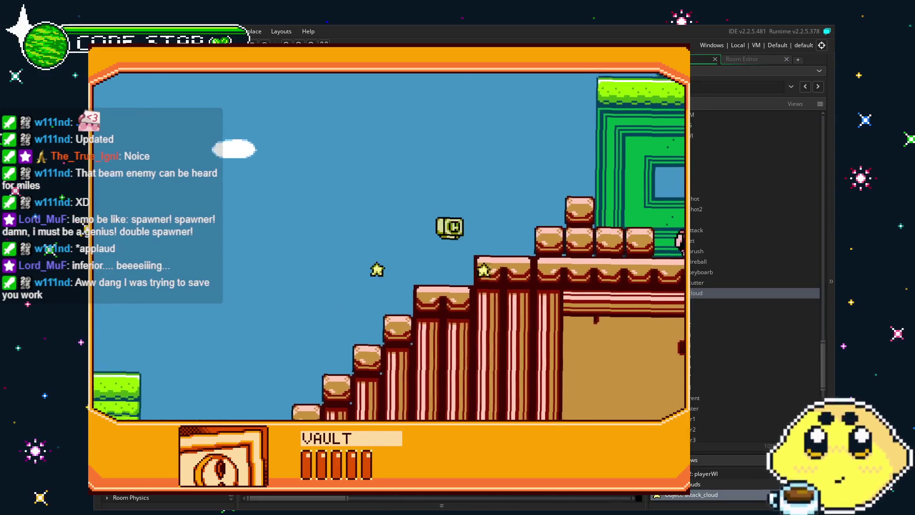
key(Left)
key(Right)
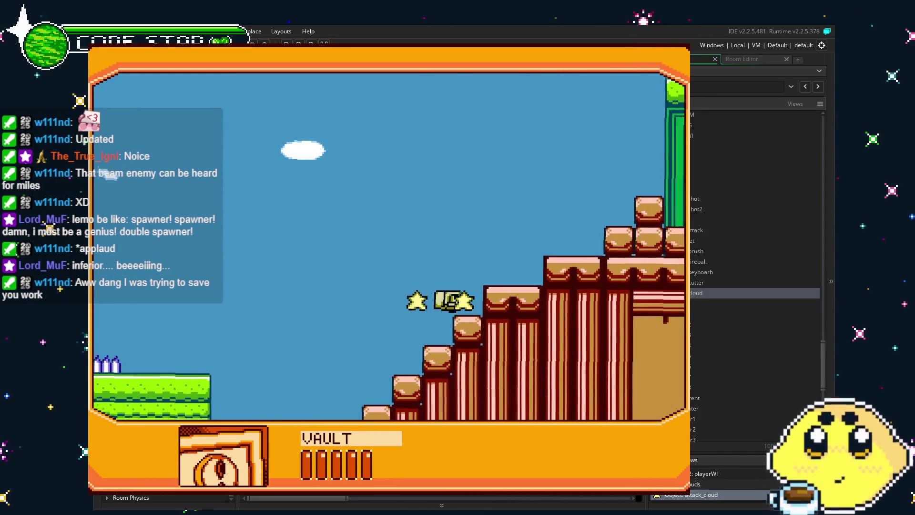
Step: Jump across ledges, water and the bridge past the building, then quit the game
key(Up)
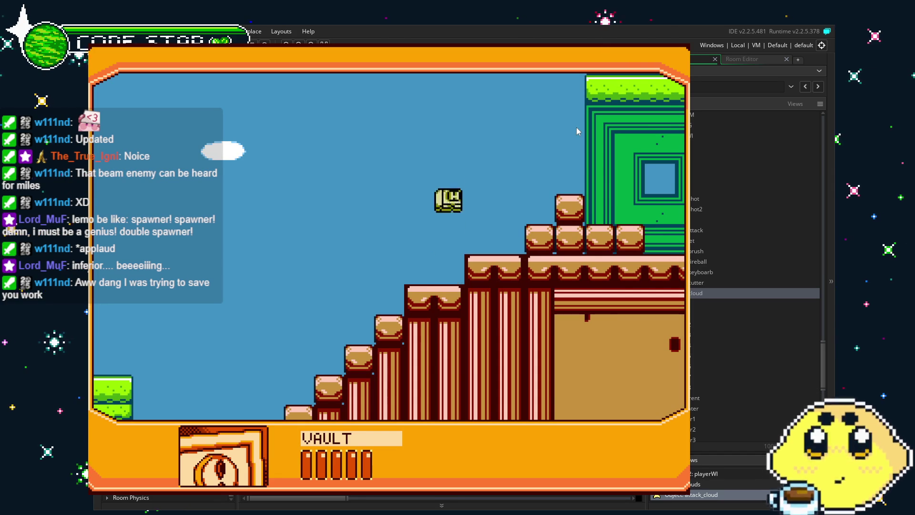
key(Right)
key(Right)
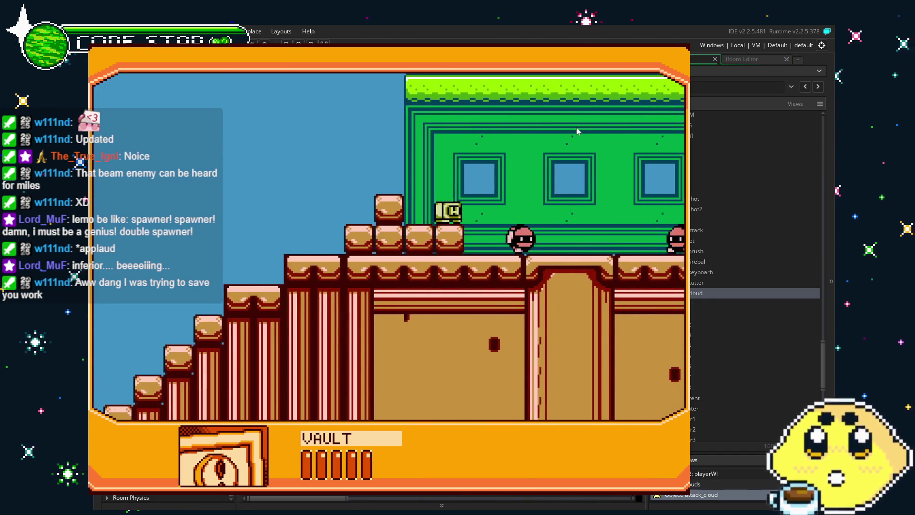
key(Right)
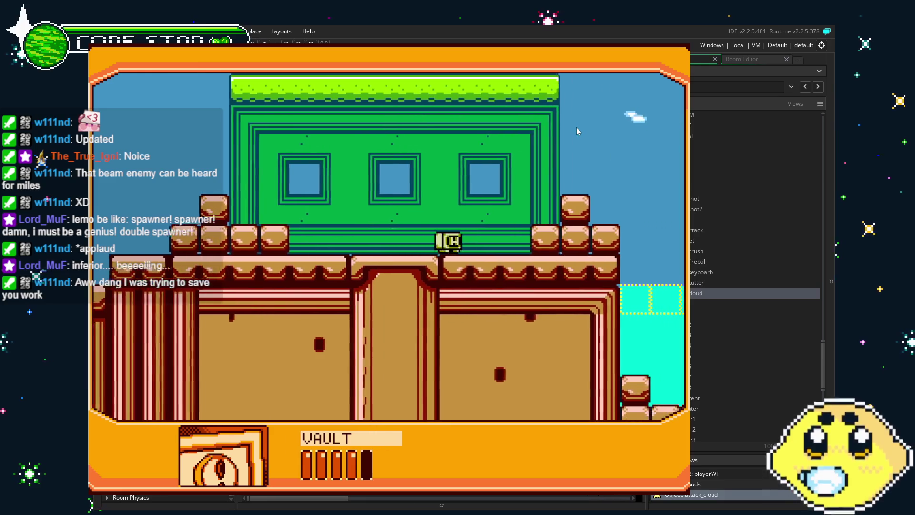
key(Right)
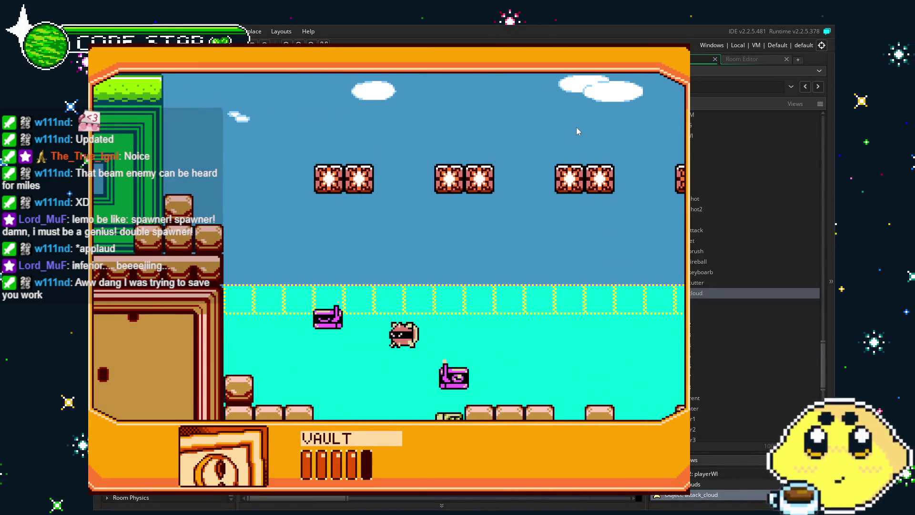
key(Right)
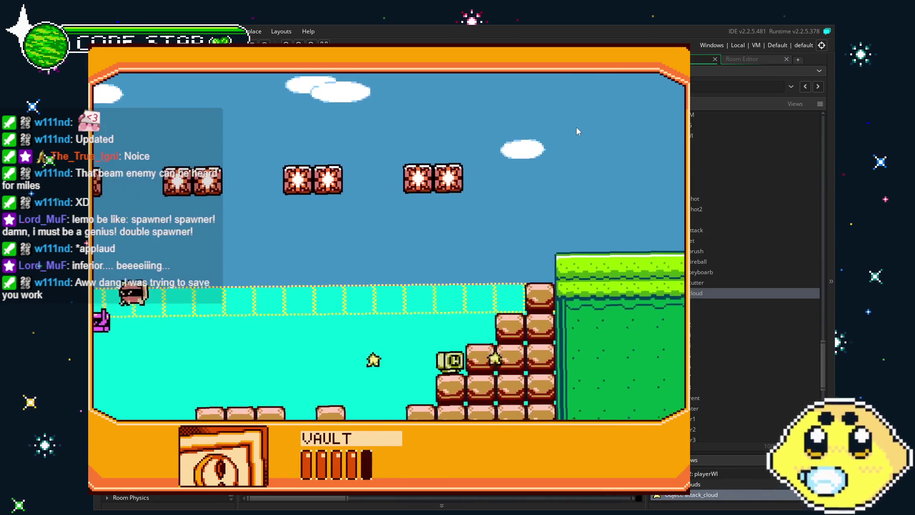
key(Up)
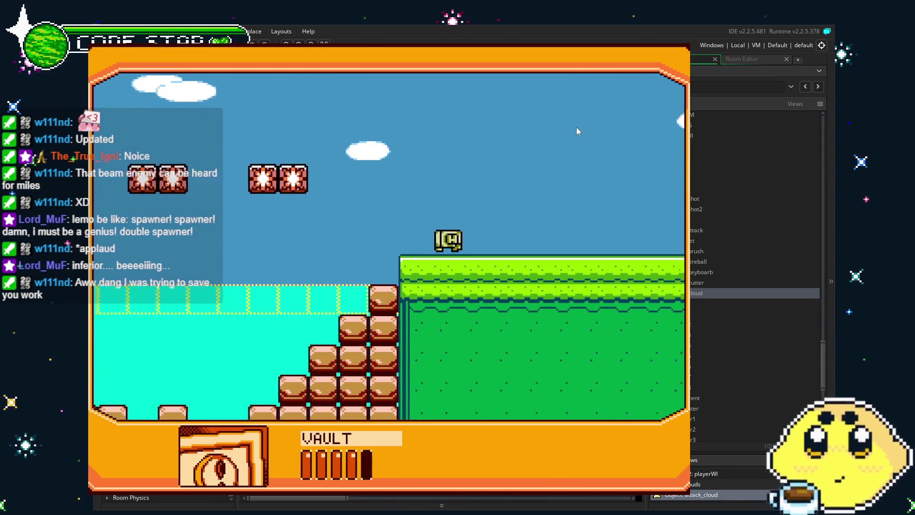
key(Up)
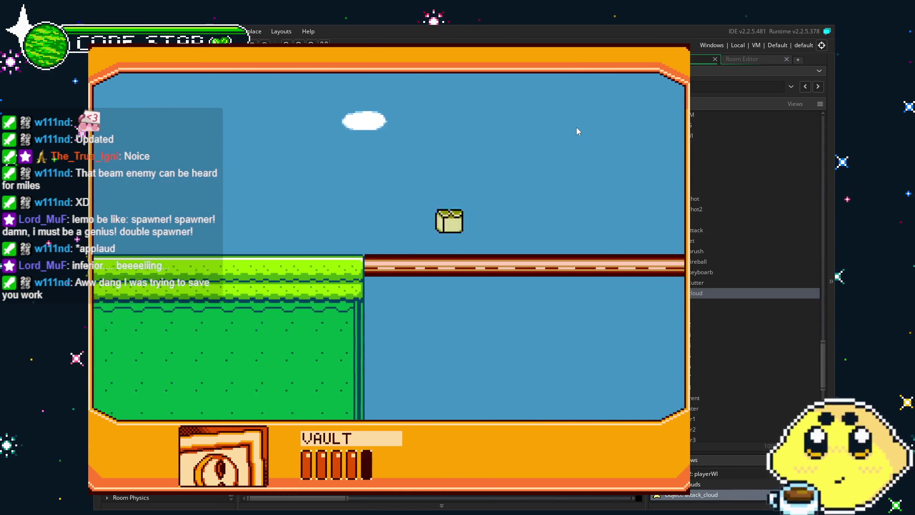
key(Right)
key(Right)
key(Right)
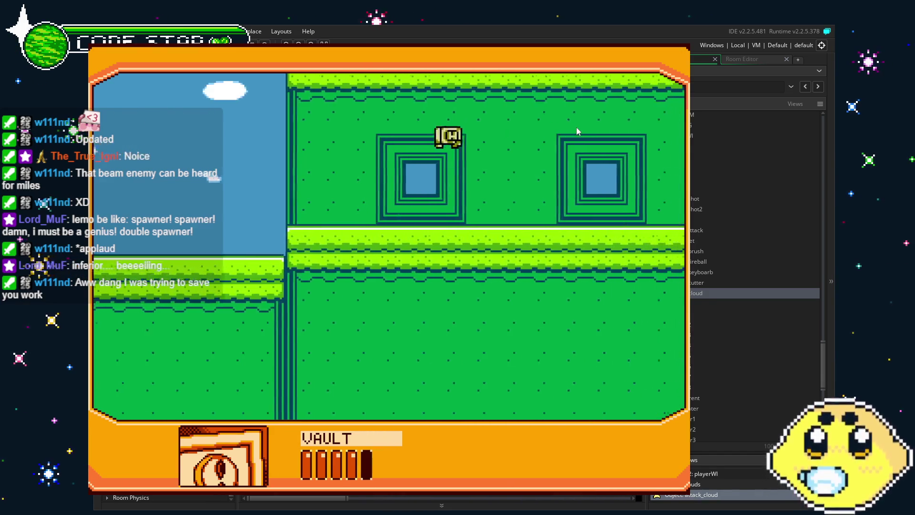
key(Right)
key(Right)
key(Up)
key(Right)
key(Right)
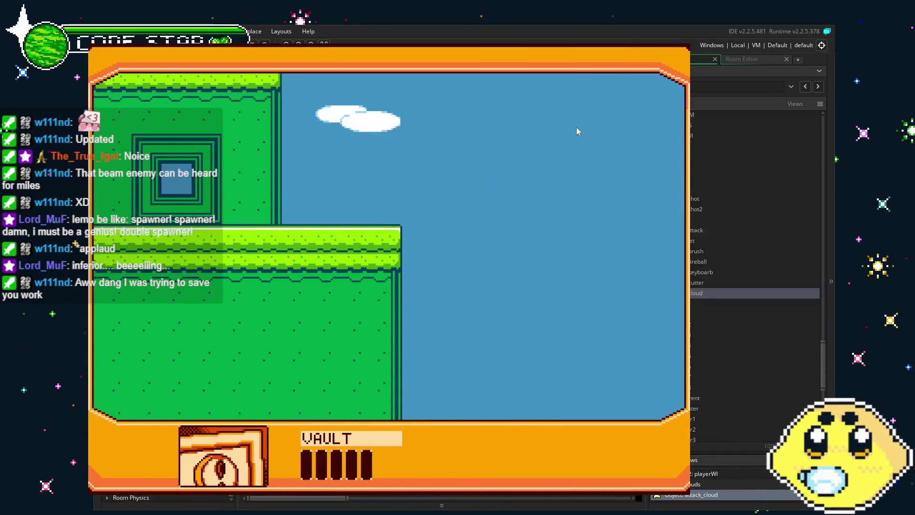
key(Escape)
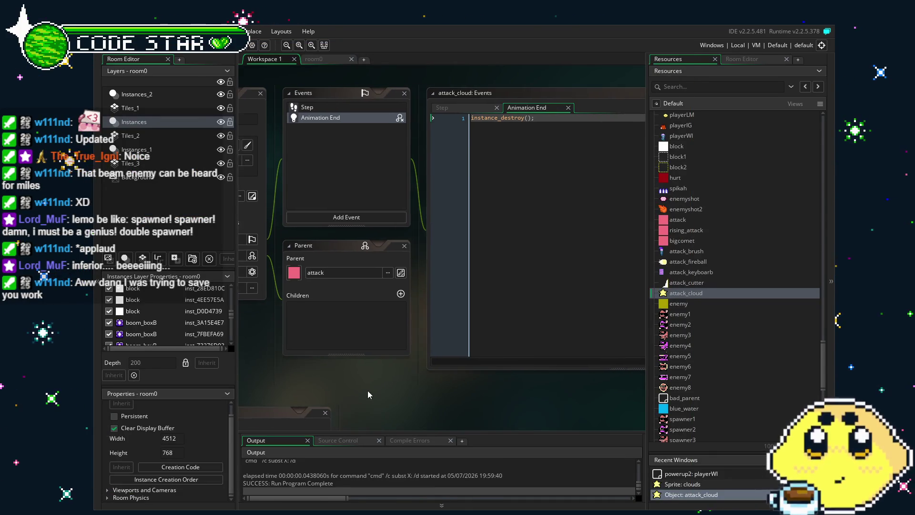
Step: Review the attack_cloud object's Step event code
click(369, 122)
mouse_move(399, 319)
mouse_down()
mouse_move(452, 319)
mouse_move(311, 332)
mouse_up()
double_click(685, 293)
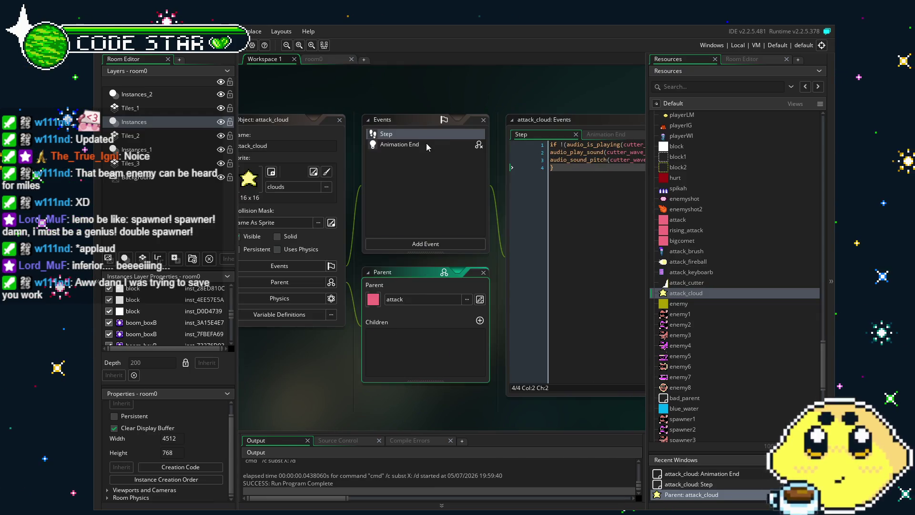
Step: Switch to the room0 room editor tab to view the level layout
scroll(683, 275, up, 3)
scroll(692, 316, down, 10)
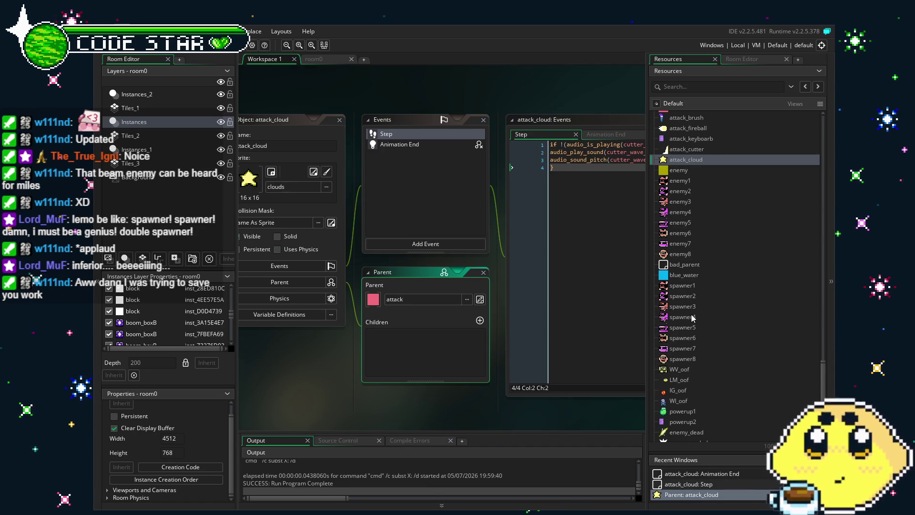
scroll(692, 318, down, 6)
scroll(692, 318, down, 3)
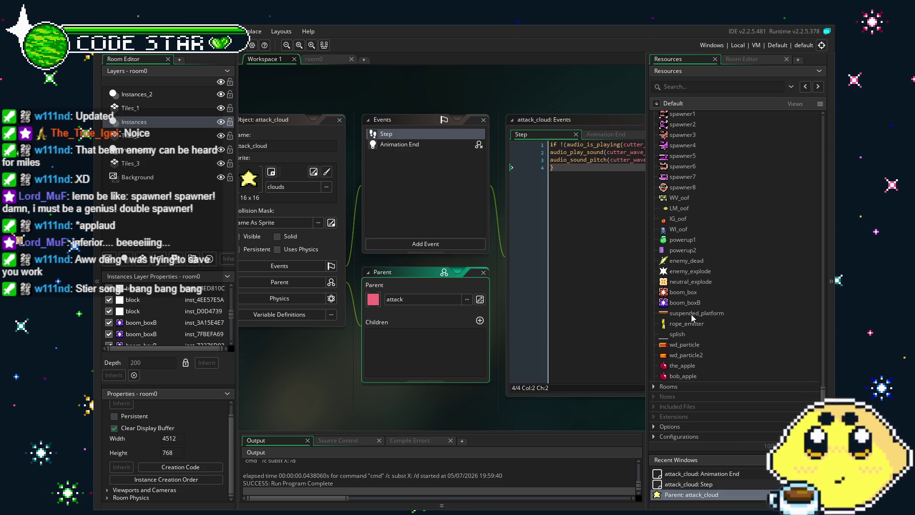
scroll(706, 315, up, 3)
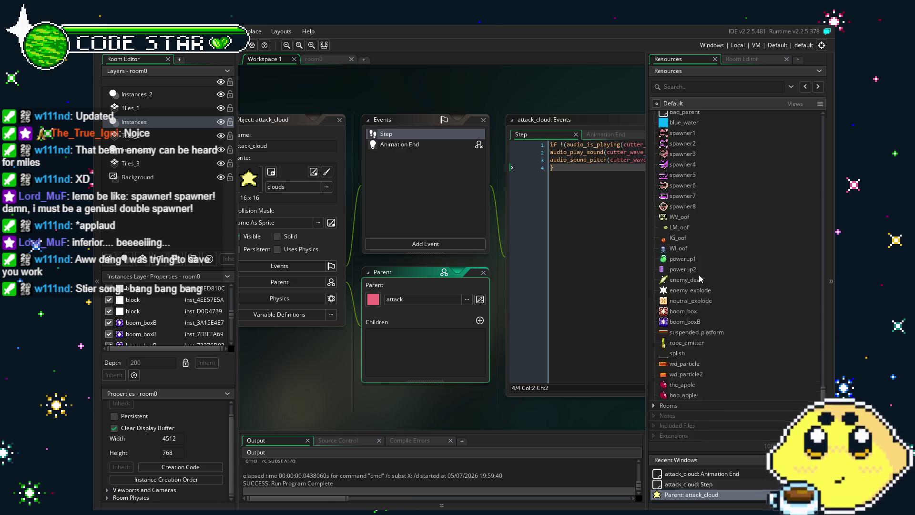
scroll(719, 310, up, 2)
scroll(716, 345, up, 12)
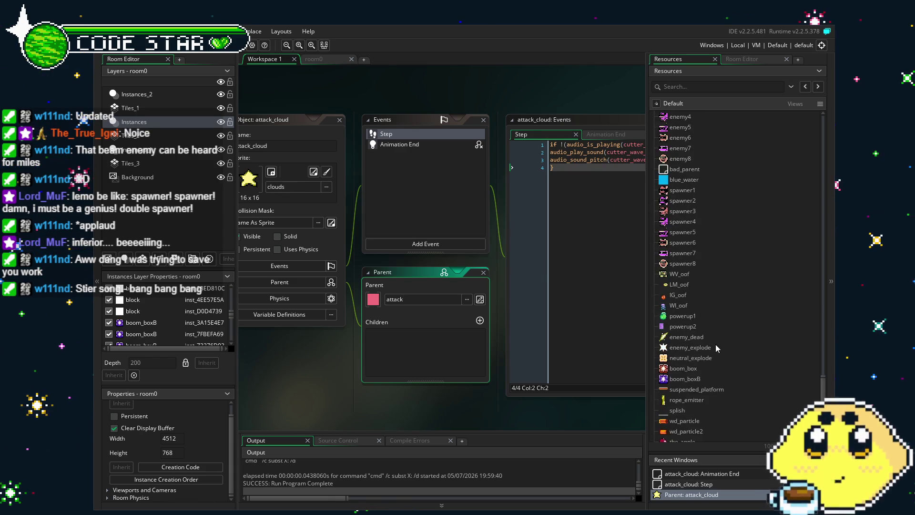
scroll(715, 344, up, 2)
scroll(716, 344, up, 11)
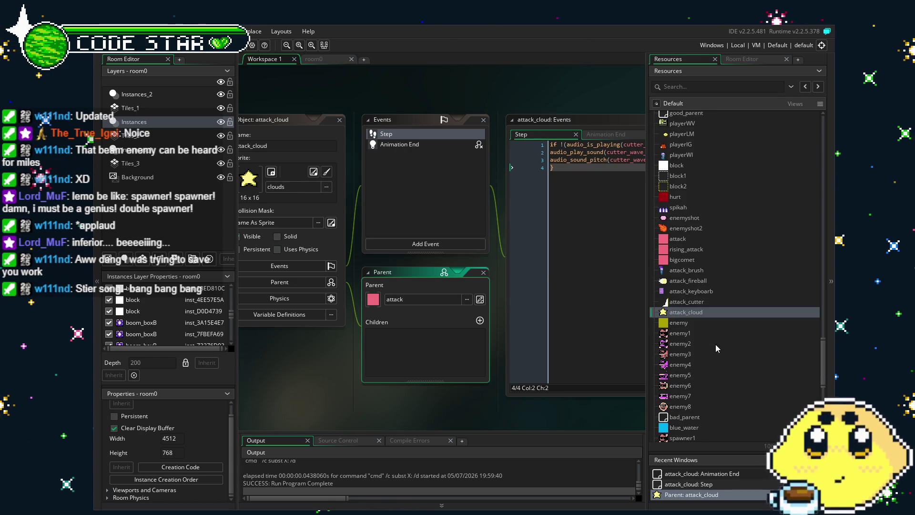
click(331, 61)
scroll(461, 242, right, 10)
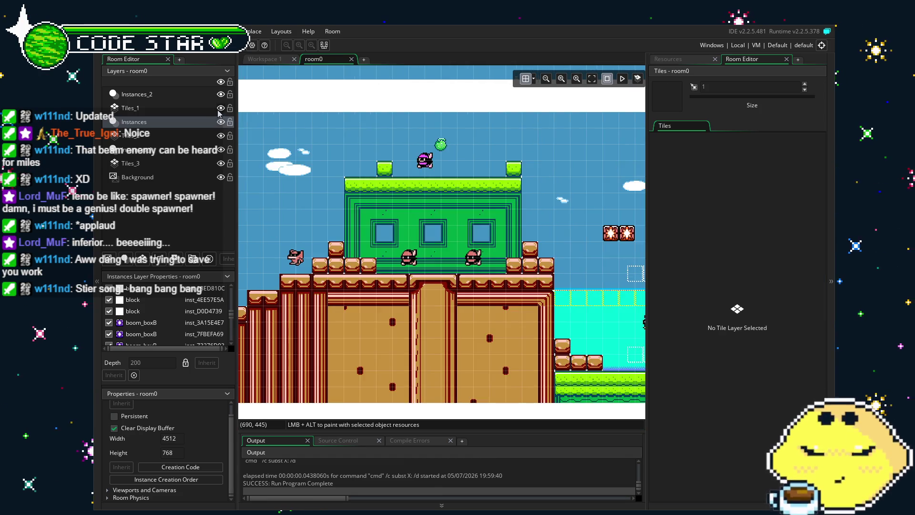
Step: Toggle Tiles_1 and Tiles_2 layer visibility, leaving Tiles_2 hidden
click(221, 109)
click(221, 109)
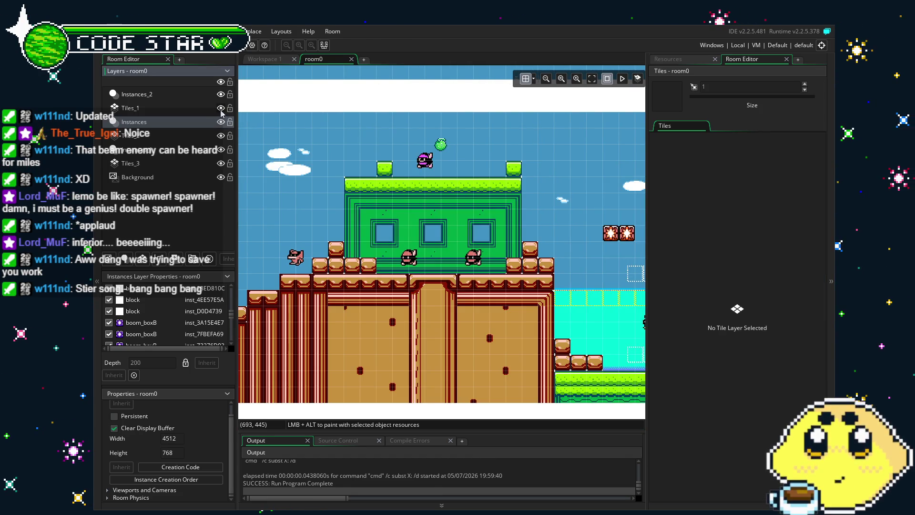
click(221, 136)
double_click(221, 136)
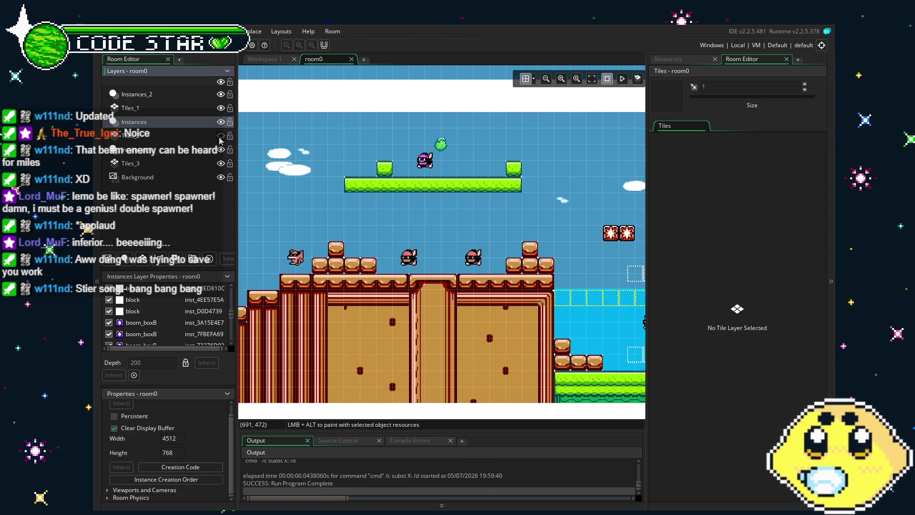
click(220, 136)
click(221, 136)
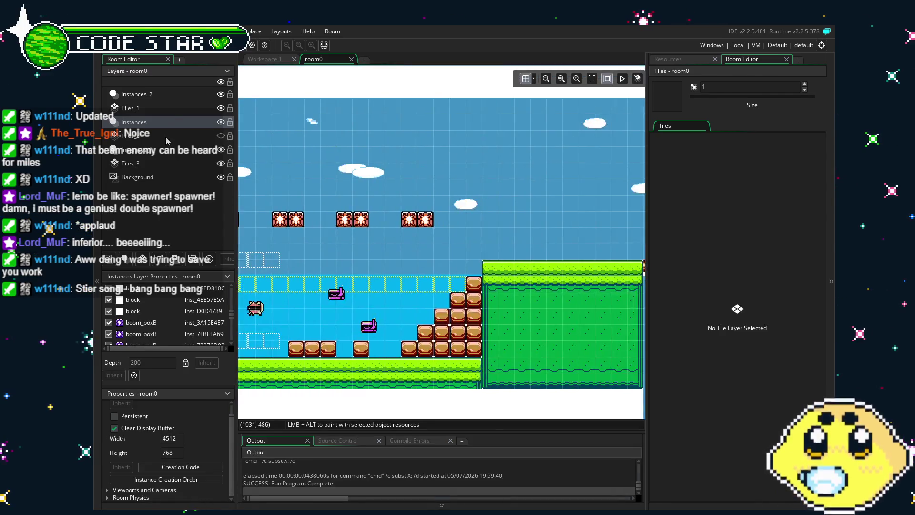
Step: Copy a block of grass tiles from the Tiles_1 layer as a brush
click(130, 107)
scroll(511, 285, down, 5)
scroll(476, 282, right, 1)
scroll(441, 238, right, 10)
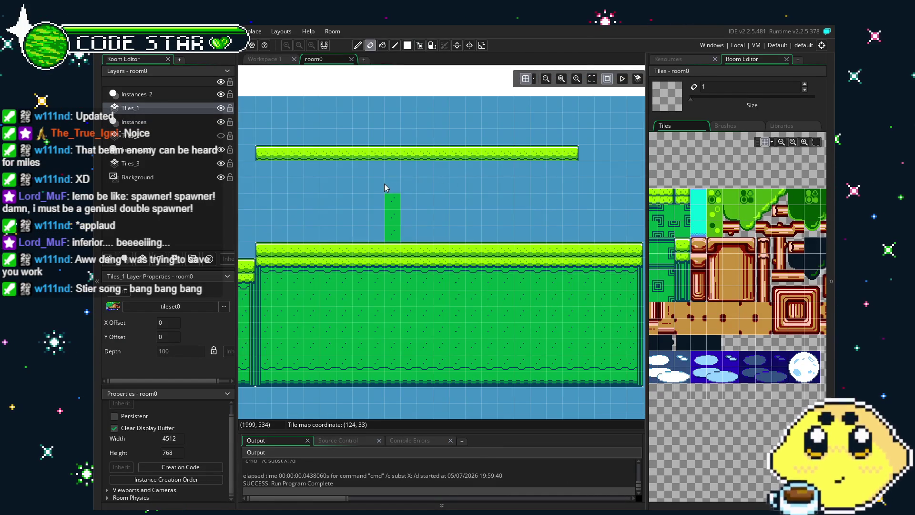
drag(370, 179, 411, 212)
key(ctrl+c)
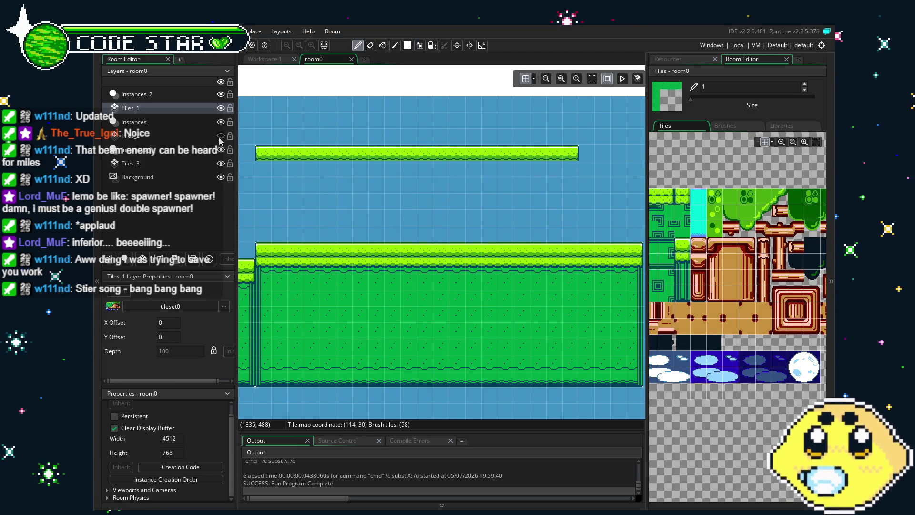
Step: Show the Tiles_2 layer again and switch between tile and instance editing
click(221, 135)
click(202, 137)
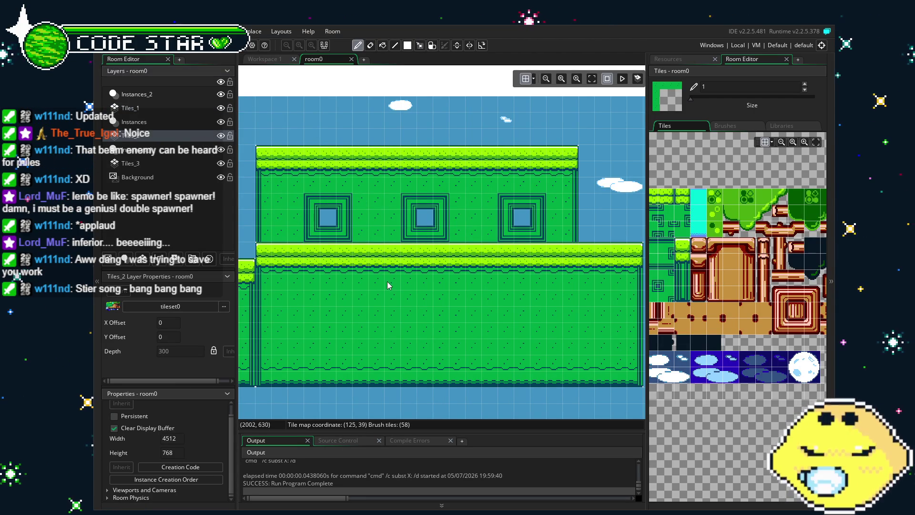
key(e)
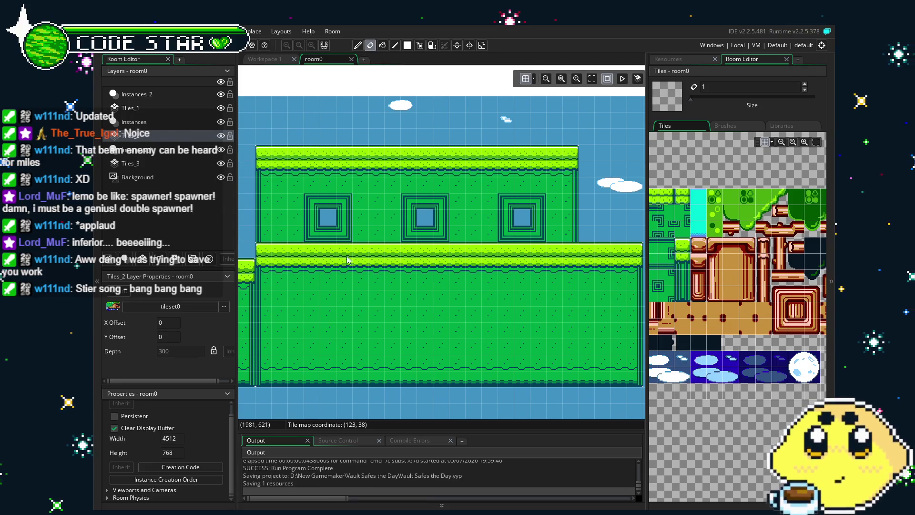
click(160, 125)
scroll(285, 230, down, 3)
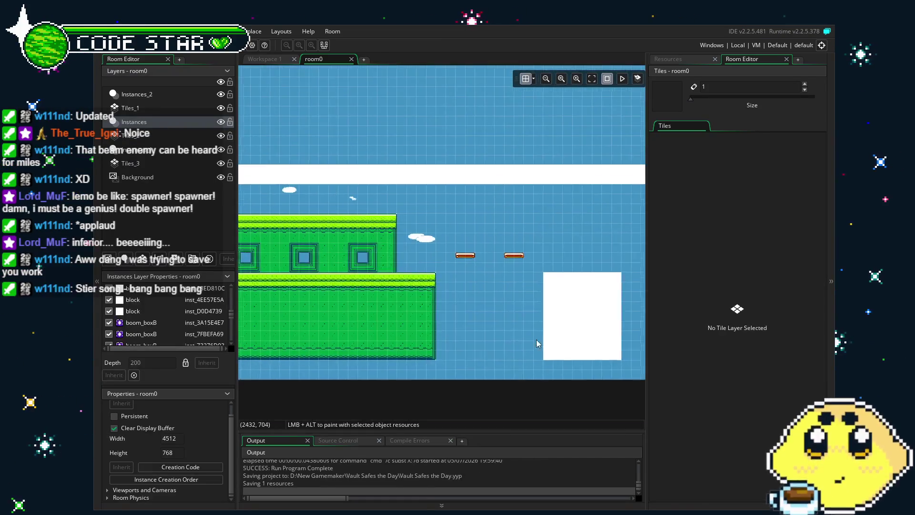
scroll(536, 339, right, 3)
scroll(472, 297, down, 2)
scroll(387, 295, left, 1)
scroll(312, 263, left, 2)
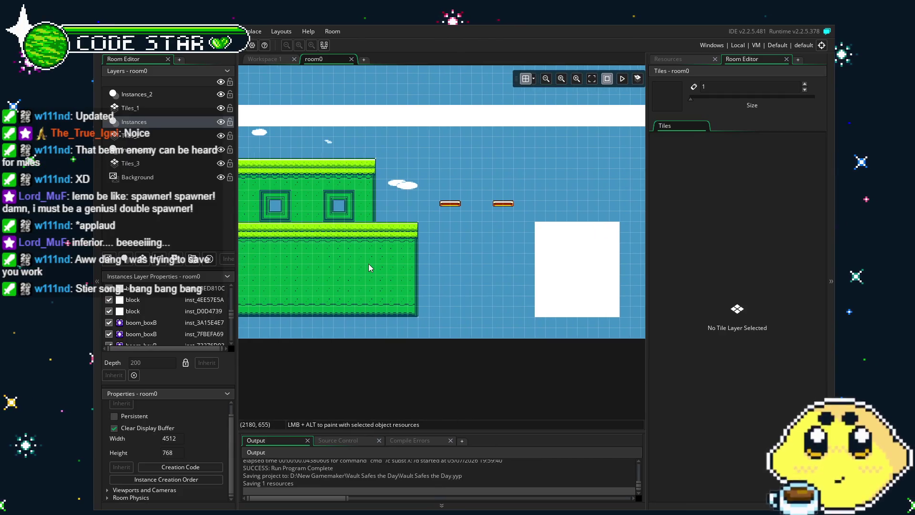
Step: Paint a grass-topped tile pillar over the white block on Tiles_1
click(402, 248)
drag(612, 228, 597, 270)
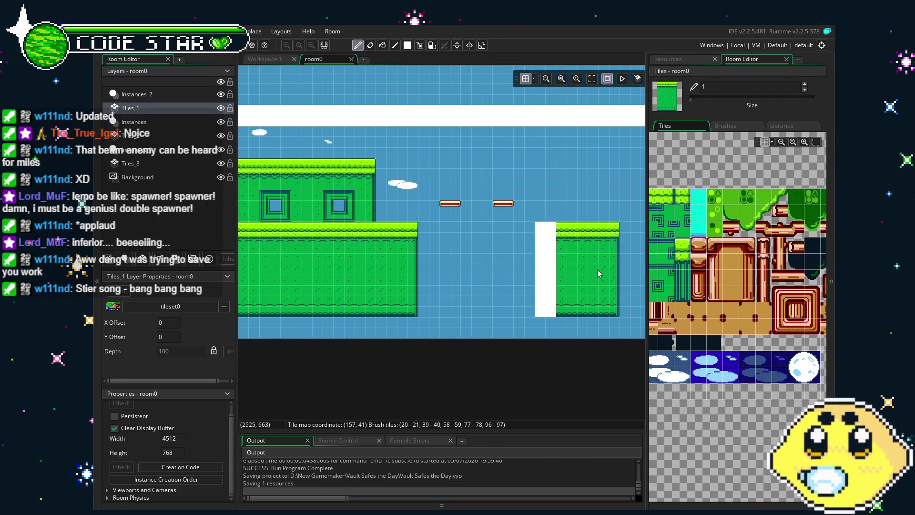
drag(551, 226, 551, 313)
scroll(387, 261, left, 5)
scroll(394, 248, right, 5)
click(412, 310)
key(e)
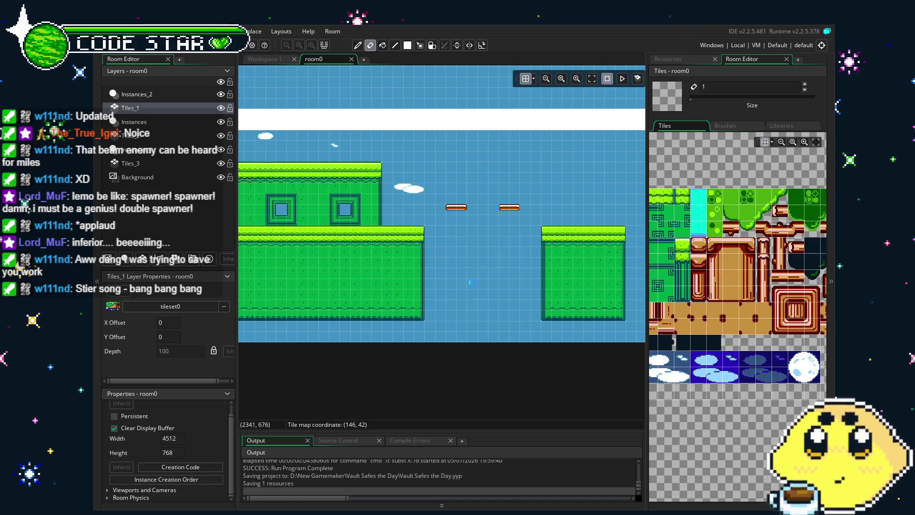
scroll(567, 285, up, 2)
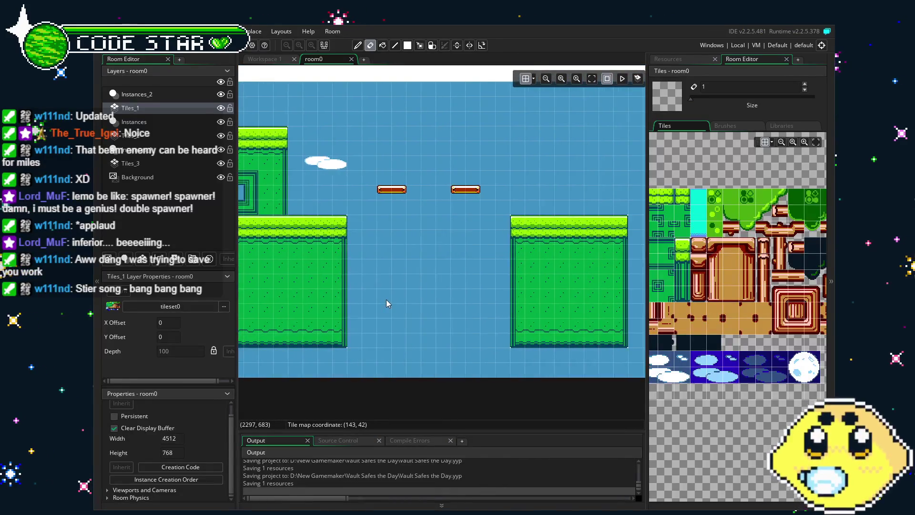
scroll(387, 303, up, 1)
drag(524, 195, 633, 246)
Step: Place four block1 wall instances above and below the two floating platforms
click(668, 59)
scroll(711, 407, down, 3)
scroll(712, 407, up, 5)
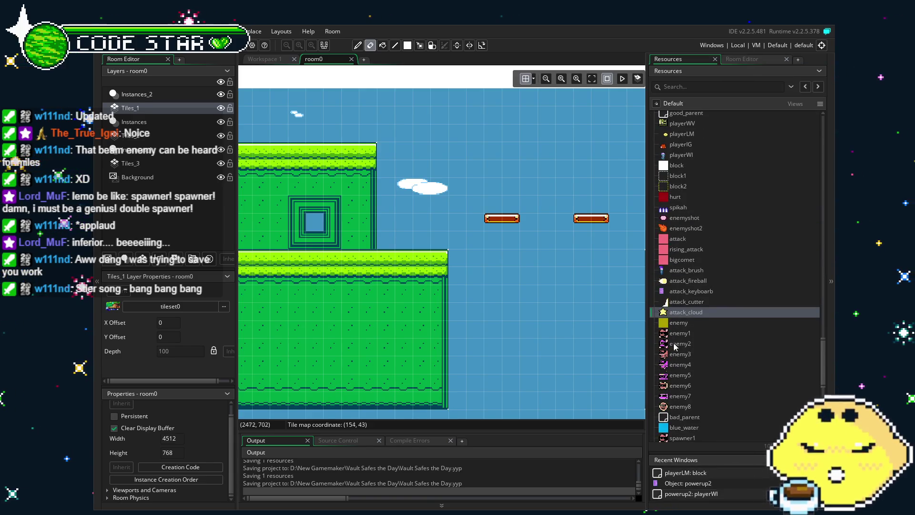
mouse_move(677, 233)
mouse_down()
mouse_move(604, 211)
mouse_move(527, 159)
mouse_move(253, 156)
mouse_up()
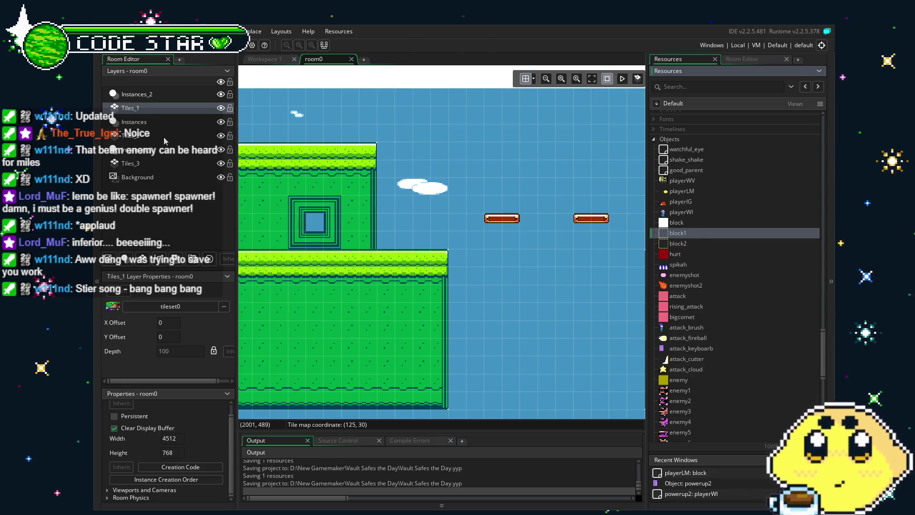
mouse_move(672, 235)
mouse_down()
mouse_move(502, 157)
mouse_move(503, 142)
mouse_up()
mouse_move(672, 234)
mouse_down()
mouse_move(414, 299)
mouse_move(415, 316)
mouse_up()
mouse_move(666, 240)
mouse_down()
mouse_move(528, 180)
mouse_move(510, 162)
mouse_move(512, 329)
mouse_up()
click(491, 318)
Step: Pan the room view over to the brown platform and bridge area
scroll(491, 318, right, 10)
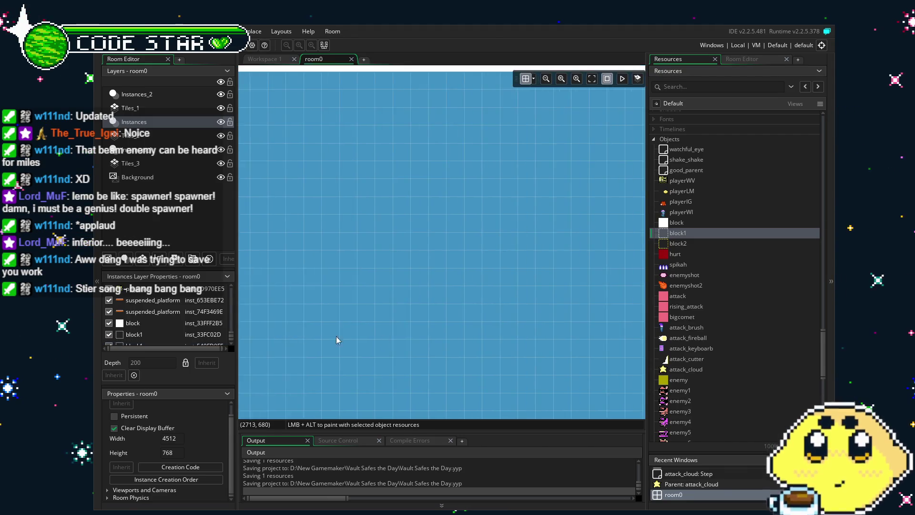
scroll(546, 355, right, 3)
scroll(488, 353, right, 10)
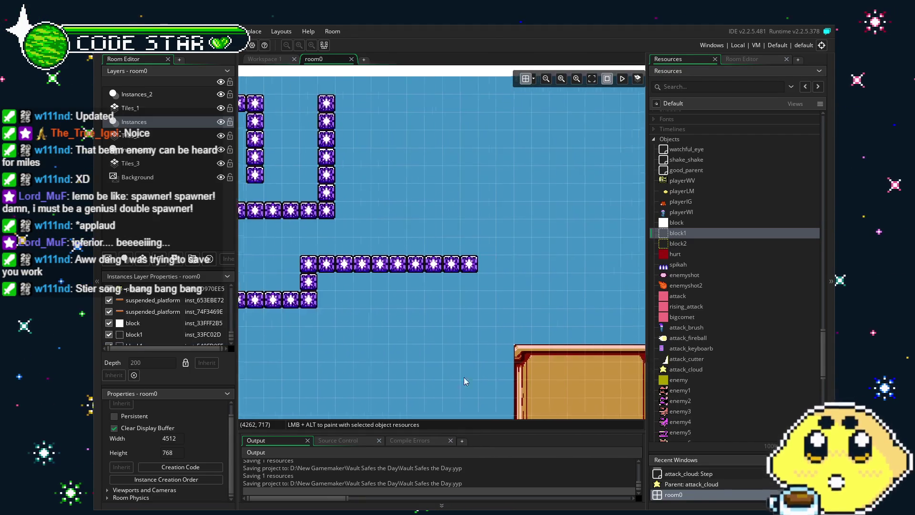
mouse_move(416, 364)
mouse_down()
mouse_move(631, 342)
mouse_move(582, 296)
mouse_up()
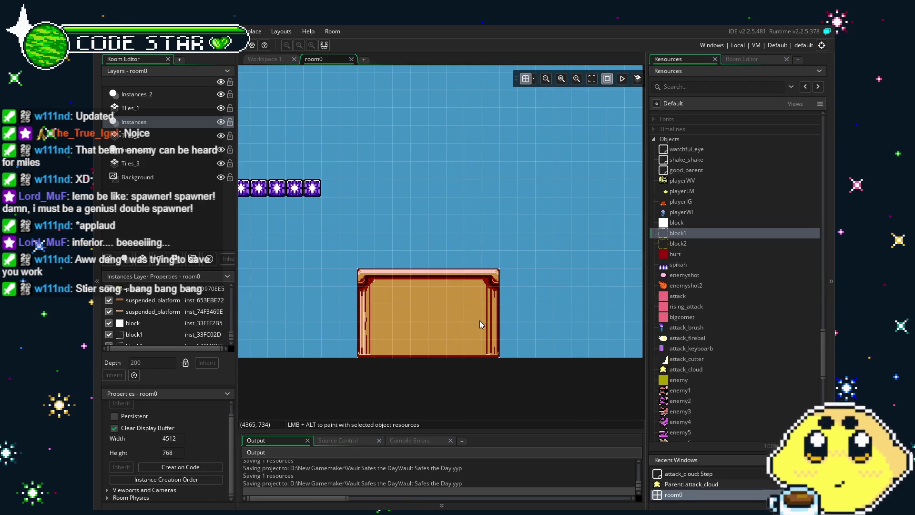
scroll(448, 336, down, 5)
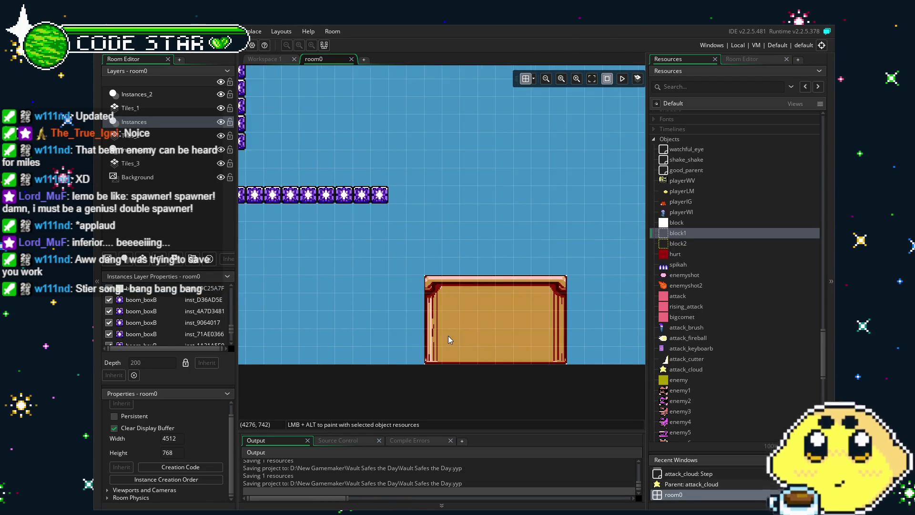
scroll(462, 322, up, 5)
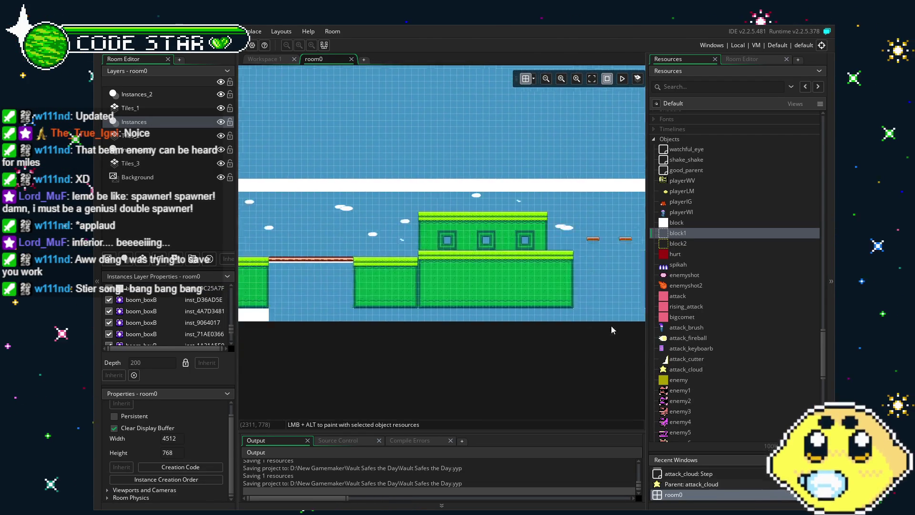
drag(422, 339, 589, 336)
scroll(536, 313, up, 5)
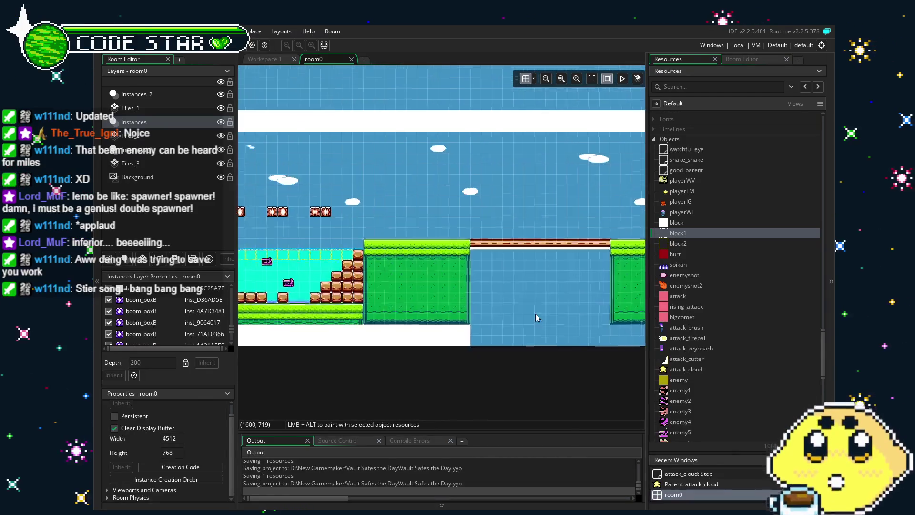
scroll(455, 361, up, 2)
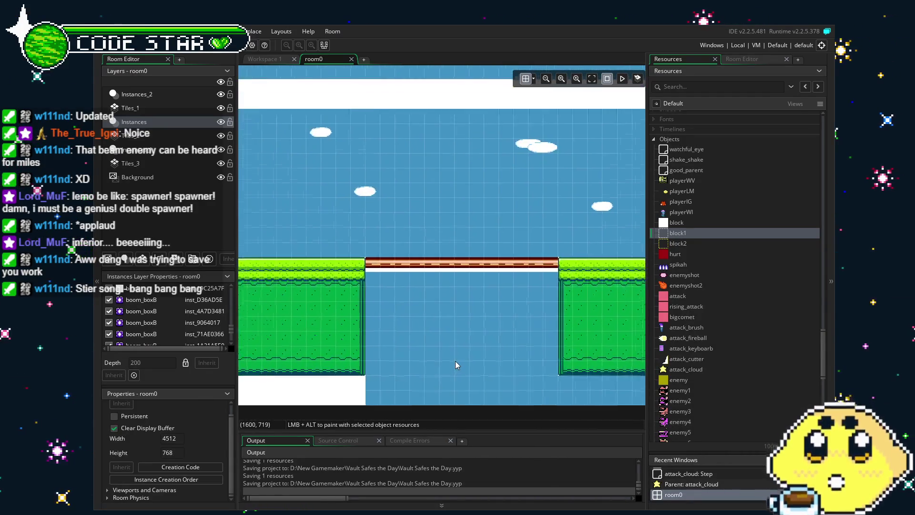
scroll(441, 304, down, 1)
scroll(442, 304, up, 1)
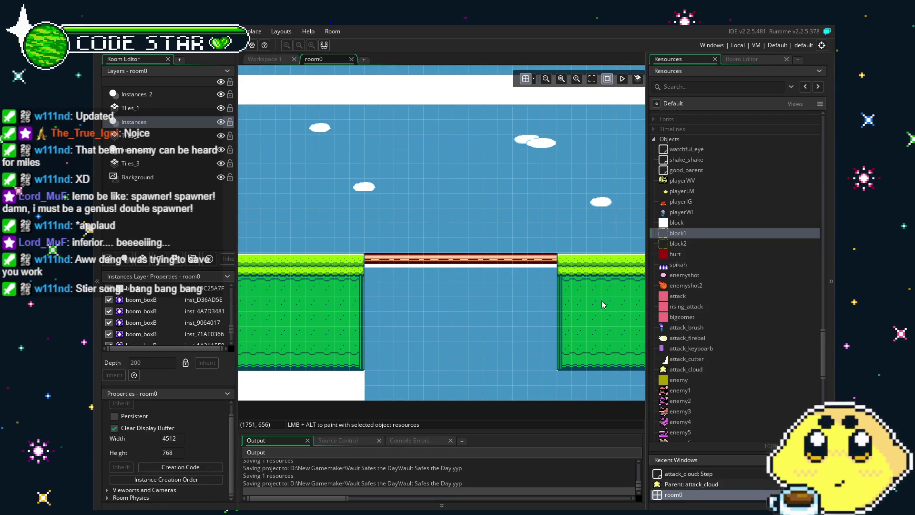
scroll(583, 210, left, 5)
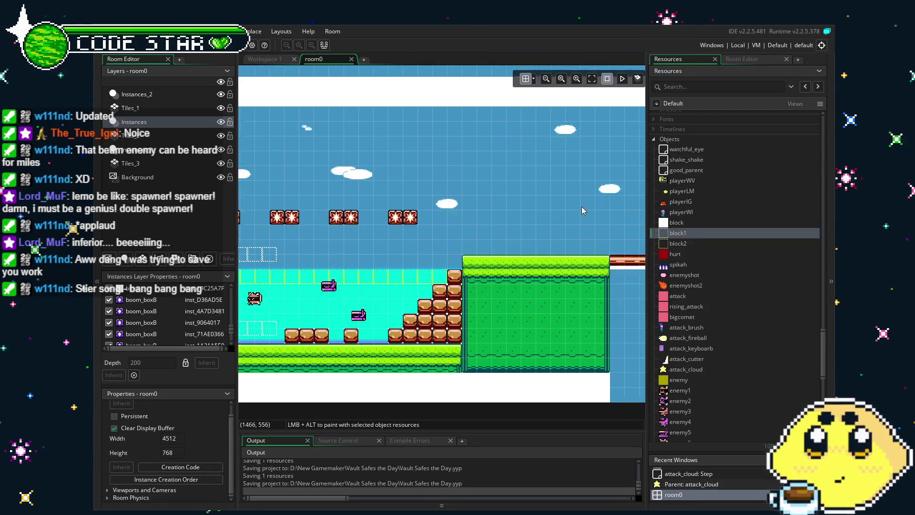
Step: Move the red boom box pair onto the bridge and duplicate it into more boxes
mouse_move(362, 210)
mouse_down()
mouse_move(407, 240)
mouse_move(596, 231)
mouse_up()
scroll(480, 229, up, 1)
scroll(294, 263, right, 5)
mouse_move(286, 269)
mouse_down()
mouse_move(405, 240)
mouse_move(396, 272)
mouse_up()
key(ctrl+v)
drag(410, 258, 410, 287)
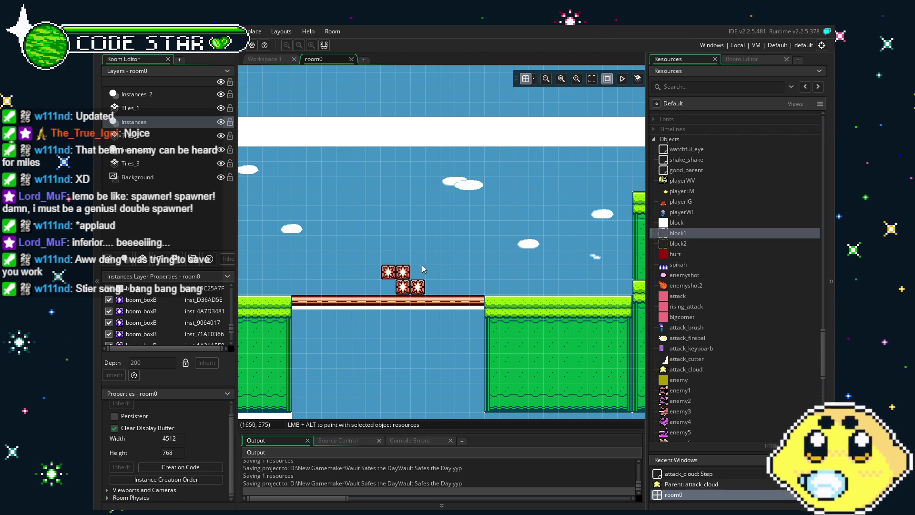
key(ctrl+c)
key(ctrl+v)
scroll(429, 286, left, 5)
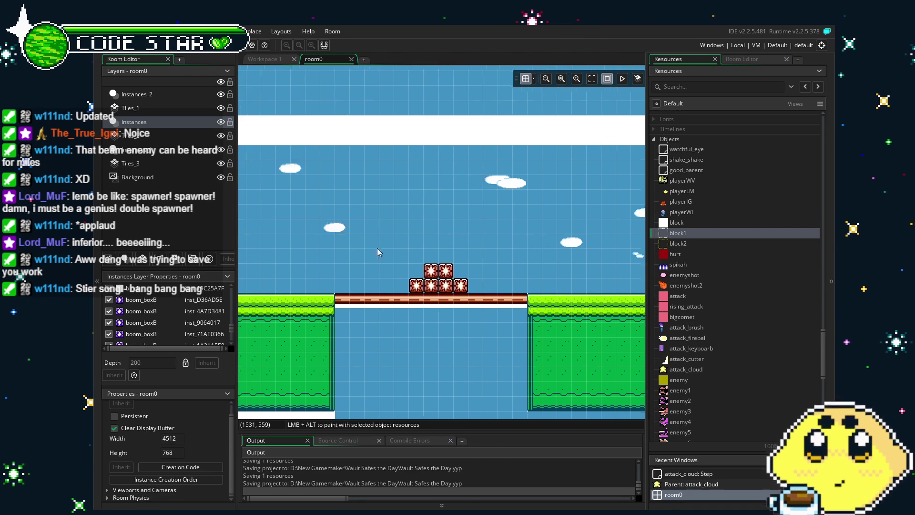
scroll(457, 244, right, 2)
mouse_move(425, 244)
mouse_down()
mouse_move(357, 252)
mouse_move(415, 254)
mouse_move(323, 256)
mouse_move(526, 257)
mouse_move(402, 260)
mouse_up()
scroll(402, 260, up, 1)
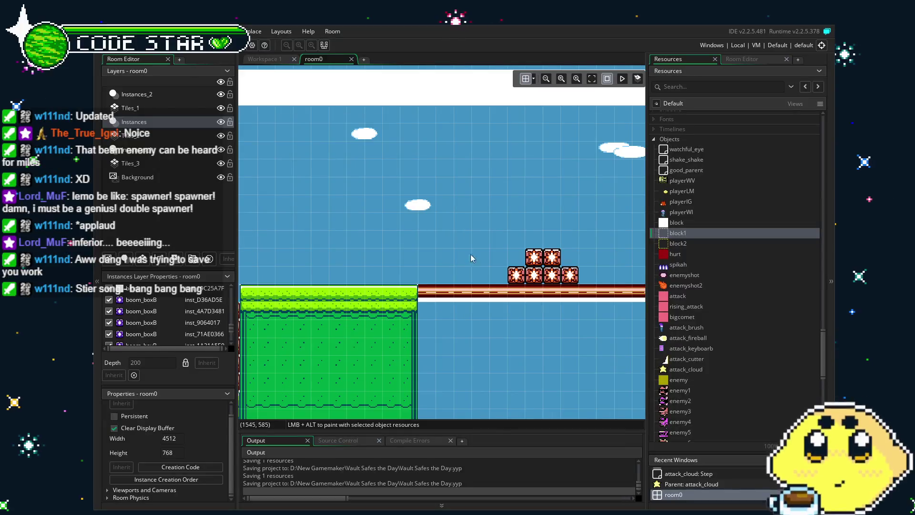
Step: Place a spawner2 instance on the grass right of the bridge
mouse_move(523, 268)
mouse_down()
mouse_move(555, 270)
mouse_move(555, 299)
mouse_move(324, 299)
mouse_move(377, 299)
mouse_move(359, 299)
mouse_up()
mouse_move(325, 207)
mouse_down()
mouse_move(485, 213)
mouse_move(295, 212)
mouse_up()
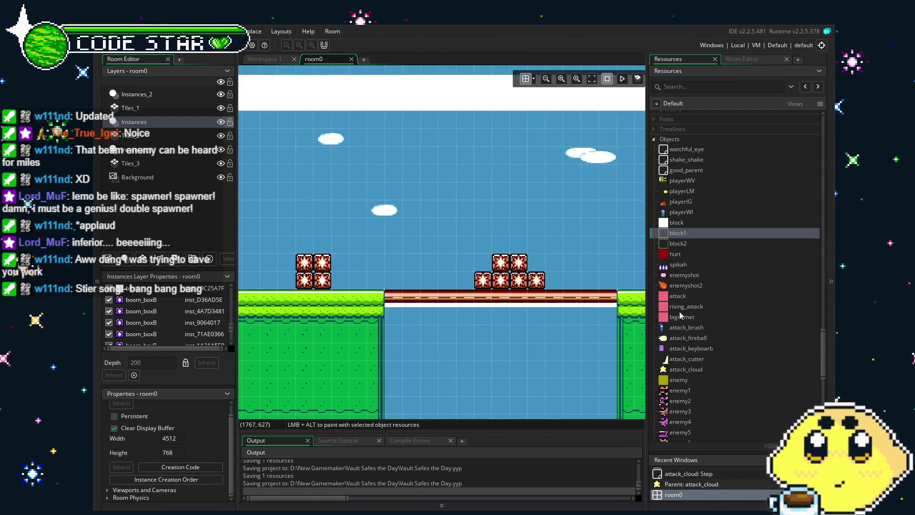
scroll(679, 310, down, 4)
mouse_move(680, 288)
mouse_down()
mouse_move(557, 287)
mouse_move(707, 357)
mouse_move(579, 283)
mouse_move(429, 288)
mouse_up()
scroll(706, 357, down, 2)
scroll(438, 295, right, 3)
drag(682, 333, 533, 273)
click(533, 273)
Step: Replace the spawner2 with a spawner3 and copy-paste the stack of five boom boxes
key(Delete)
drag(683, 344, 513, 263)
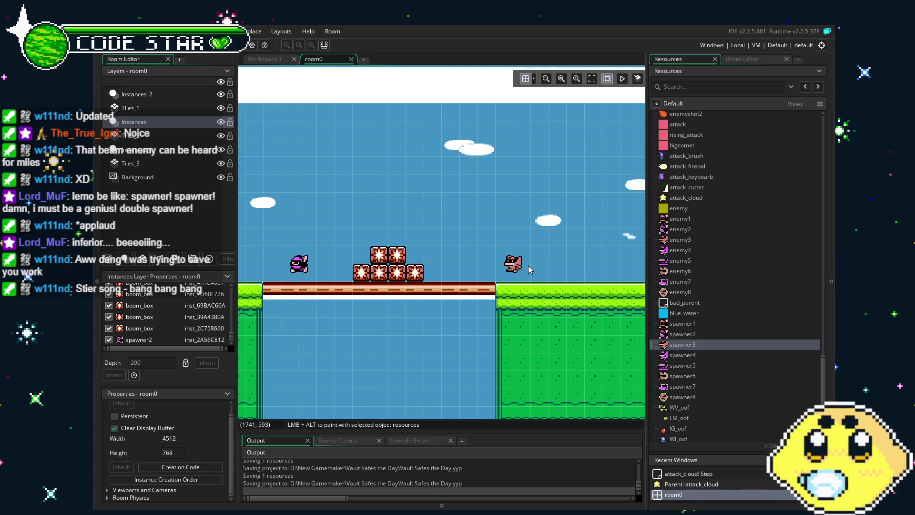
mouse_move(369, 220)
mouse_down()
mouse_move(402, 264)
mouse_move(399, 279)
mouse_up()
key(ctrl+c)
key(ctrl+v)
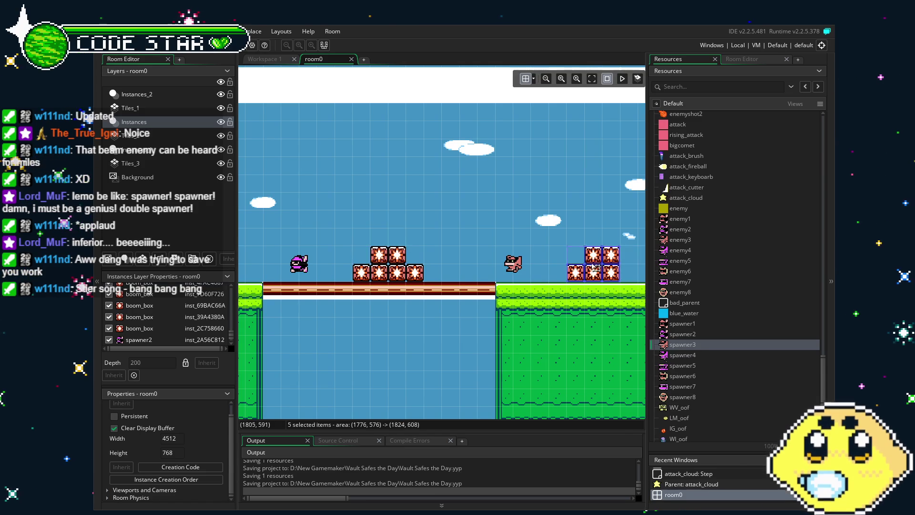
Step: Move the pasted five boom boxes further right along the grass
scroll(358, 209, right, 5)
scroll(358, 208, left, 1)
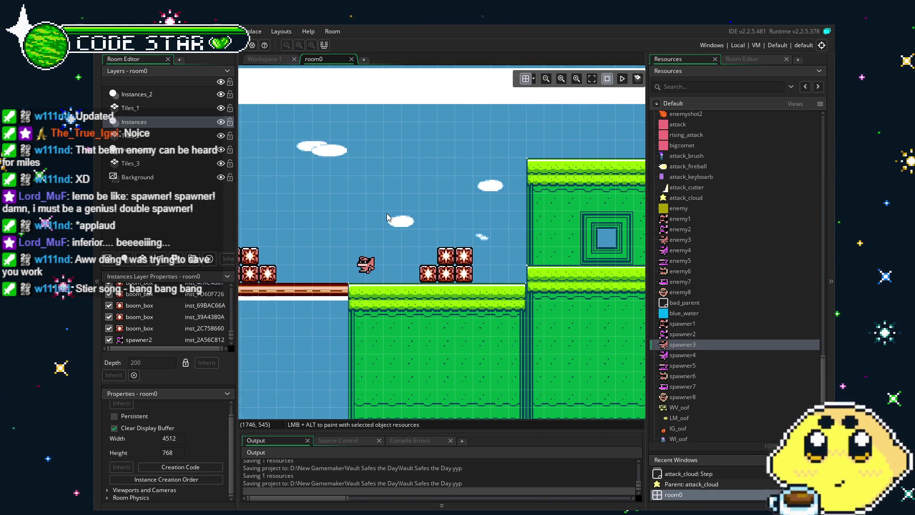
mouse_move(420, 247)
mouse_down()
mouse_move(466, 277)
mouse_move(521, 278)
mouse_up()
click(511, 252)
Step: Place a spawner7 enemy in the room
scroll(511, 252, left, 5)
scroll(511, 252, down, 2)
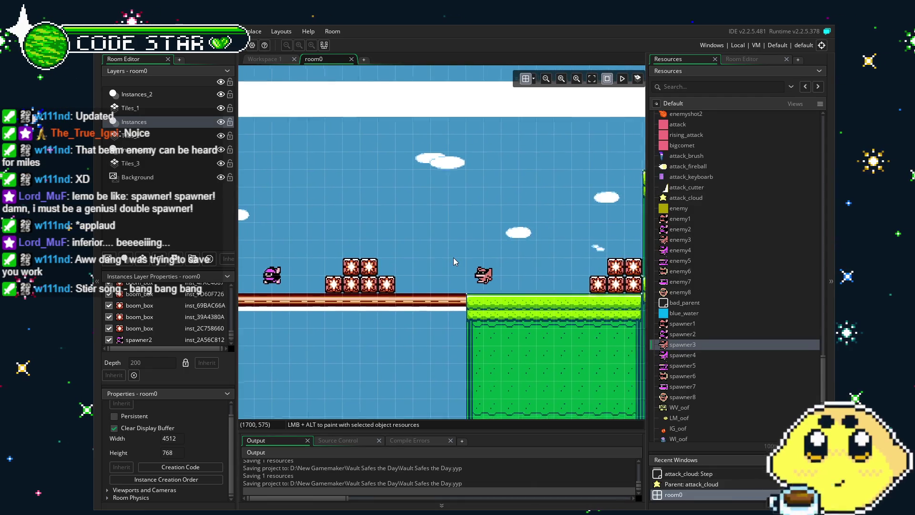
scroll(409, 280, left, 1)
click(680, 282)
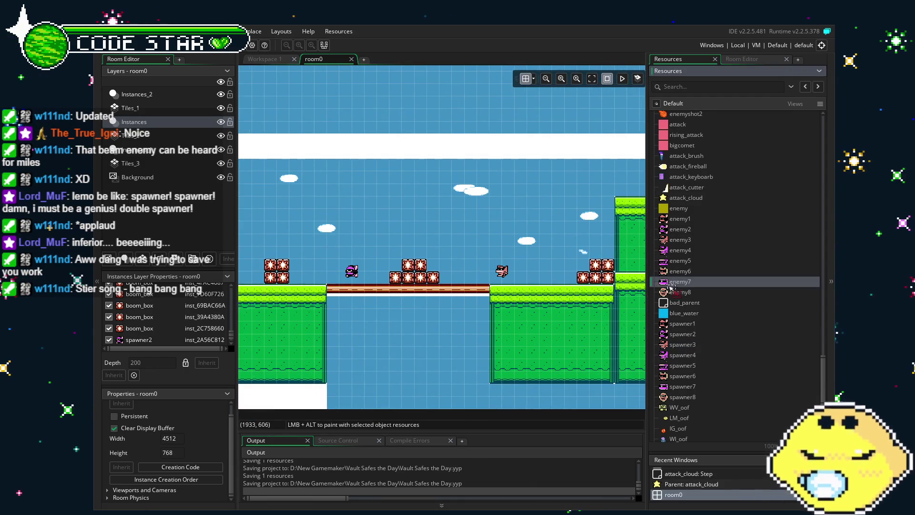
mouse_move(682, 386)
mouse_down()
mouse_move(590, 247)
mouse_move(637, 250)
mouse_move(620, 247)
mouse_up()
scroll(605, 224, up, 3)
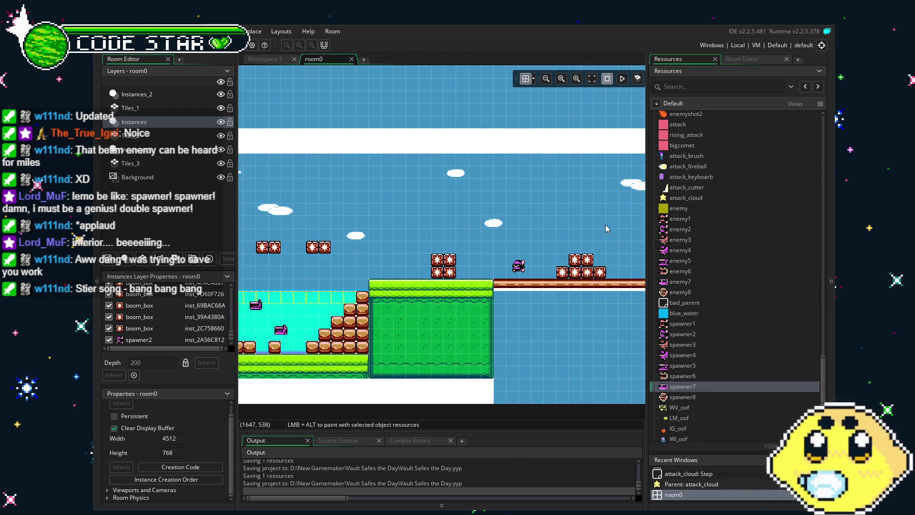
scroll(508, 250, left, 5)
drag(682, 386, 579, 234)
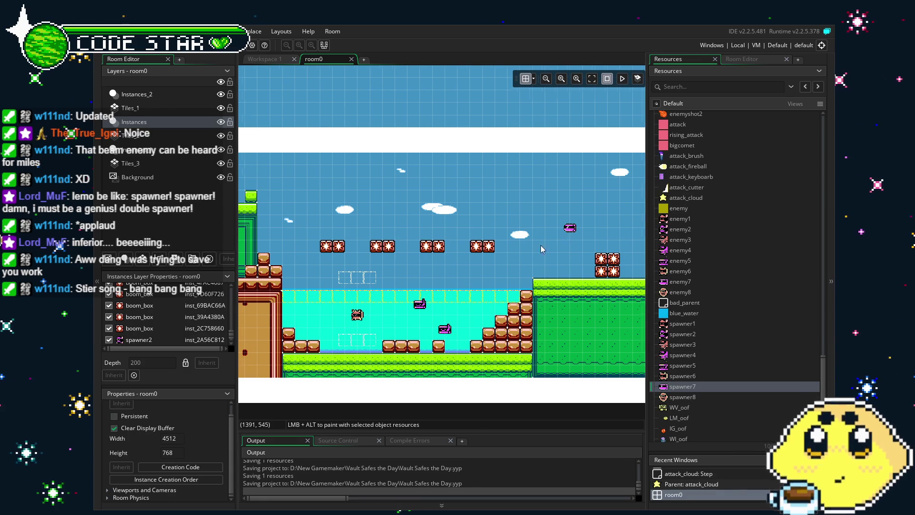
Step: Pan over to the floating platform area and drag in a spawner8
mouse_move(522, 265)
mouse_down()
mouse_move(400, 259)
mouse_move(396, 289)
mouse_move(320, 304)
mouse_move(331, 306)
mouse_up()
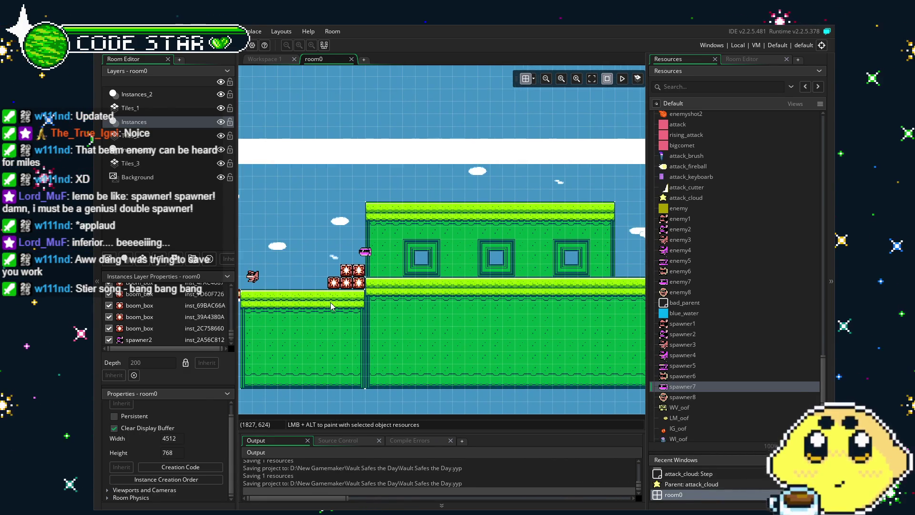
drag(473, 315, 399, 313)
drag(612, 323, 343, 311)
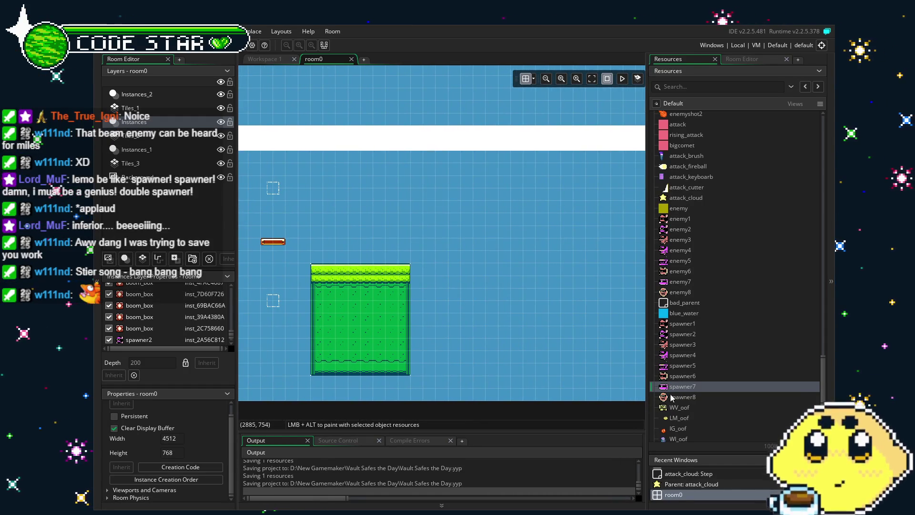
mouse_move(681, 397)
mouse_down()
mouse_move(596, 247)
mouse_move(505, 235)
mouse_up()
Step: Select a 2x2 group of four boom boxes near the bridge and raise it higher
mouse_move(356, 336)
mouse_down()
mouse_move(560, 338)
mouse_move(547, 338)
mouse_move(564, 314)
mouse_move(646, 314)
mouse_up()
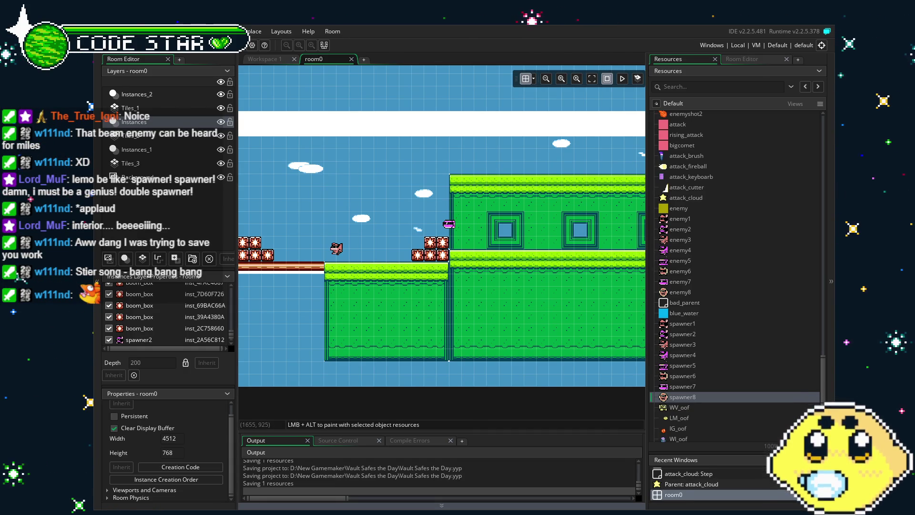
drag(506, 281, 593, 283)
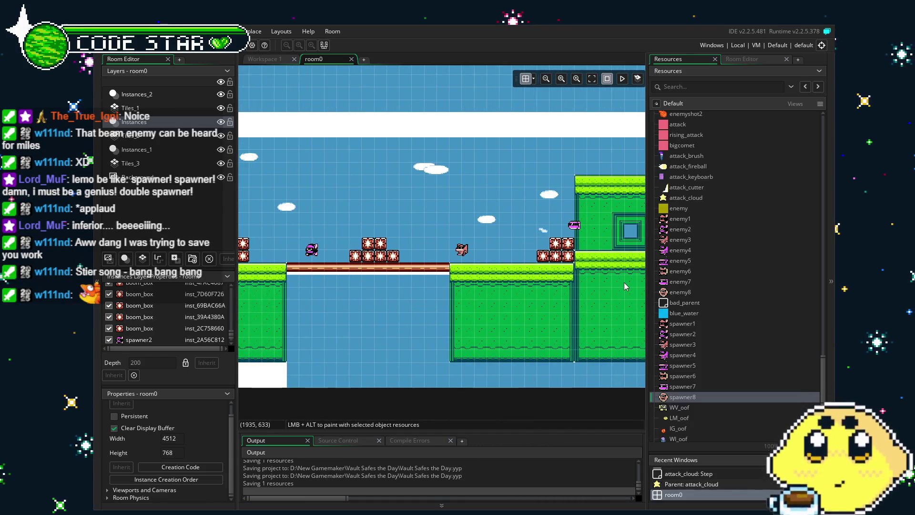
drag(485, 267, 752, 250)
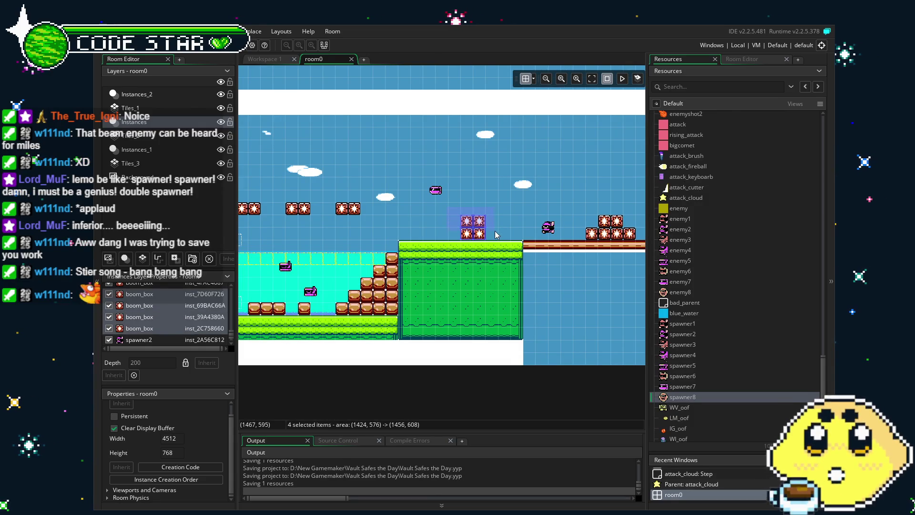
mouse_move(477, 219)
mouse_down()
mouse_move(487, 246)
mouse_move(473, 157)
mouse_up()
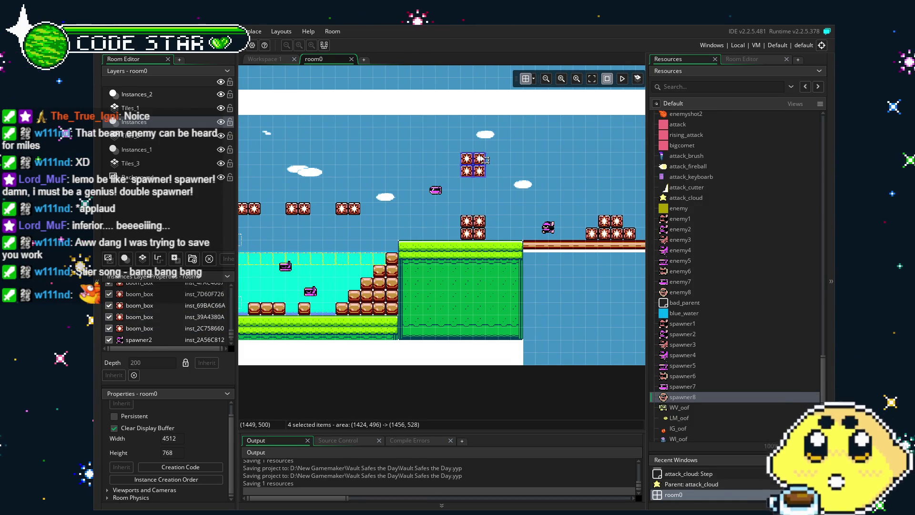
drag(626, 205, 467, 199)
Step: Paste a copy of the 2x2 box group and set a pair of boxes beside the building
mouse_move(541, 205)
mouse_down()
mouse_move(493, 222)
mouse_move(384, 230)
mouse_move(416, 245)
mouse_move(522, 254)
mouse_up()
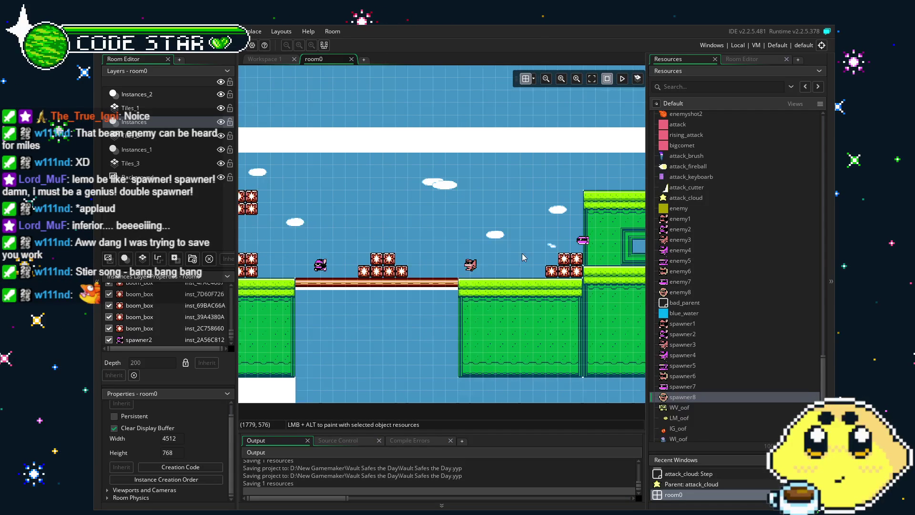
key(ctrl+v)
mouse_move(551, 214)
mouse_down()
mouse_move(424, 207)
mouse_move(429, 220)
mouse_up()
click(504, 209)
scroll(418, 182, right, 5)
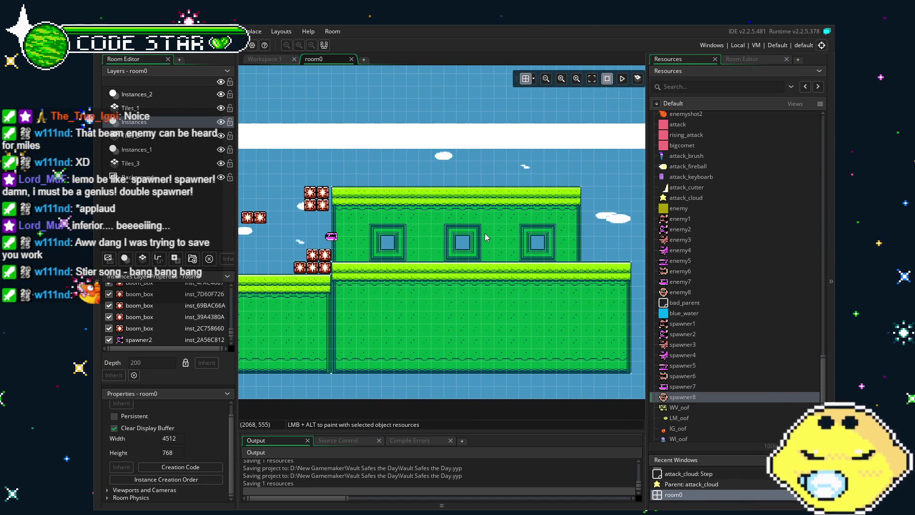
scroll(512, 235, left, 1)
mouse_move(511, 235)
mouse_down()
mouse_move(544, 246)
mouse_move(428, 231)
mouse_up()
scroll(428, 231, right, 5)
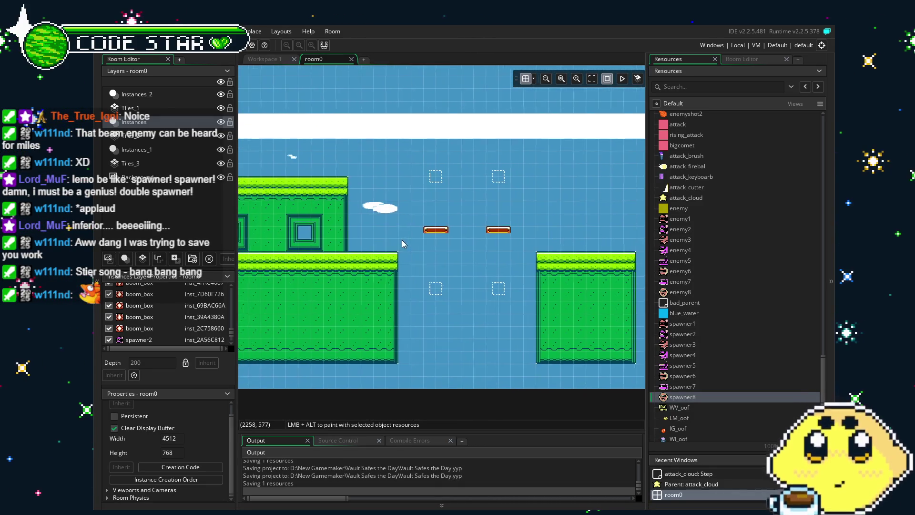
Step: Pan to the two floating platforms and drop a spawner4 into the gap above them
drag(381, 241, 388, 242)
scroll(387, 242, down, 5)
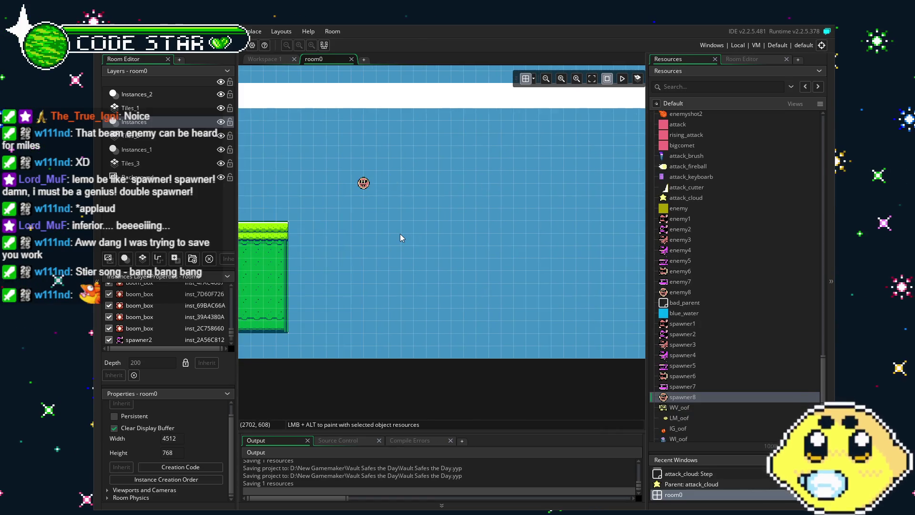
mouse_move(458, 256)
mouse_down()
mouse_move(322, 235)
mouse_move(242, 236)
mouse_move(533, 261)
mouse_move(355, 246)
mouse_move(302, 256)
mouse_move(83, 252)
mouse_move(530, 273)
mouse_up()
drag(388, 261, 503, 292)
scroll(457, 296, up, 3)
scroll(454, 301, down, 1)
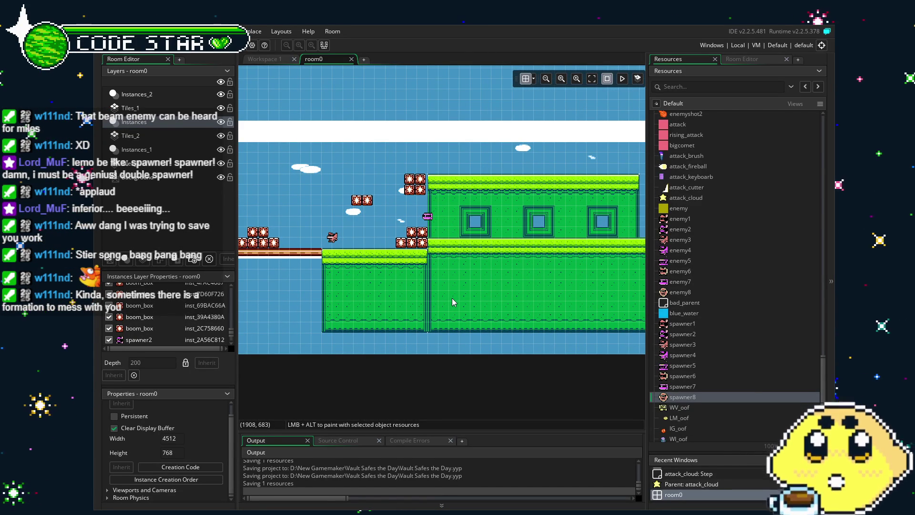
drag(452, 300, 325, 302)
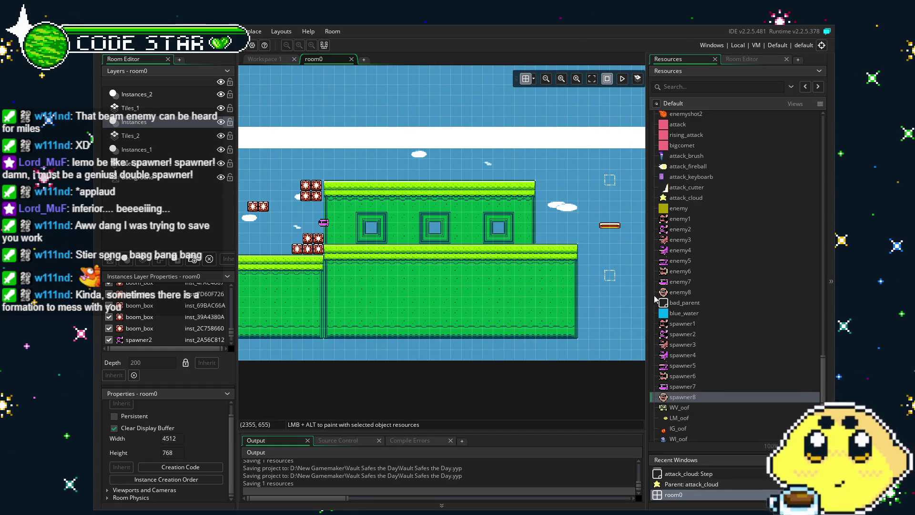
drag(639, 354, 434, 345)
mouse_move(682, 355)
mouse_down()
mouse_move(483, 192)
mouse_move(517, 200)
mouse_up()
Step: Stack three block1 wall markers and paste a copy of the stack left of the enemy
alt+click(511, 213)
alt+click(511, 203)
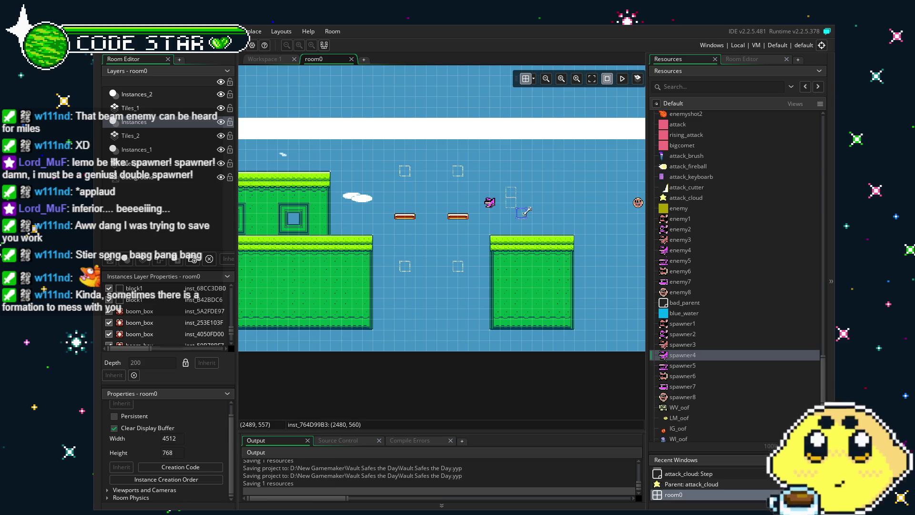
drag(515, 200, 515, 220)
key(ctrl+c)
key(ctrl+v)
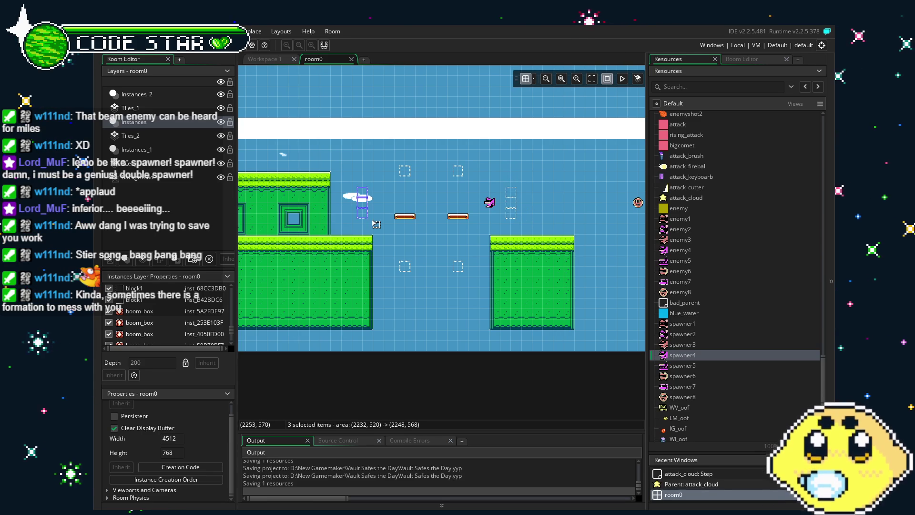
click(493, 206)
Step: Nudge the spawner4 up slightly and raise both wall marker stacks
mouse_move(494, 206)
mouse_down()
mouse_move(493, 194)
mouse_move(510, 217)
mouse_move(516, 207)
mouse_up()
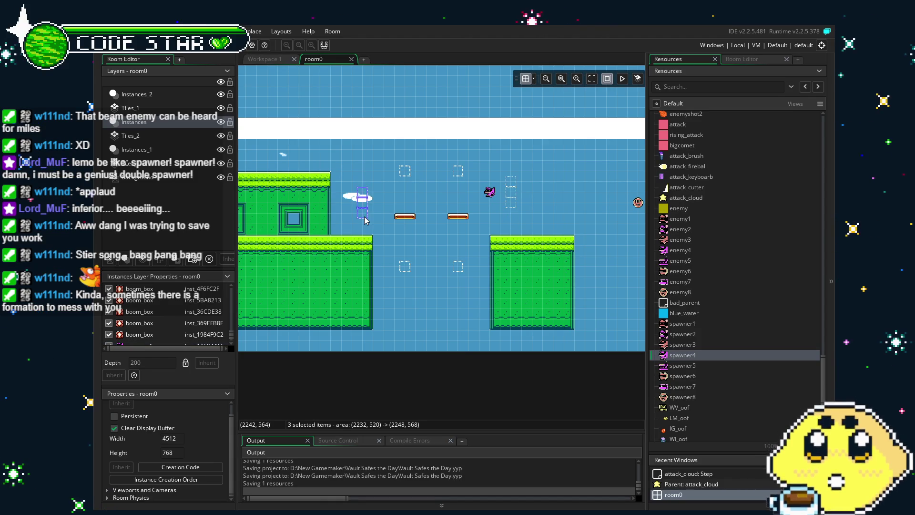
drag(362, 203, 362, 181)
click(253, 223)
drag(253, 223, 416, 239)
scroll(415, 242, up, 1)
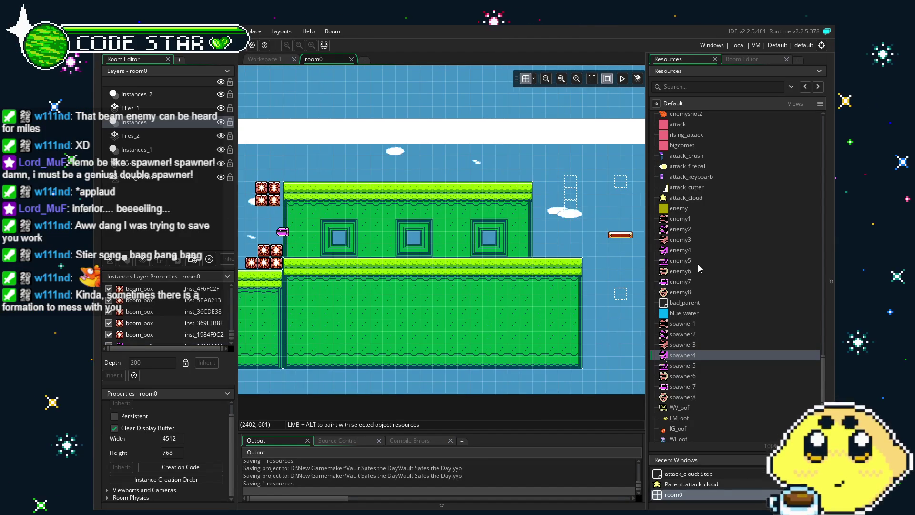
Step: Add one more block1 marker below the left stack, then select the Tiles_1 layer
click(572, 206)
mouse_move(571, 206)
mouse_down()
mouse_move(577, 262)
mouse_move(416, 200)
mouse_move(350, 209)
mouse_move(379, 239)
mouse_up()
scroll(577, 262, up, 1)
scroll(417, 201, up, 1)
scroll(350, 210, down, 1)
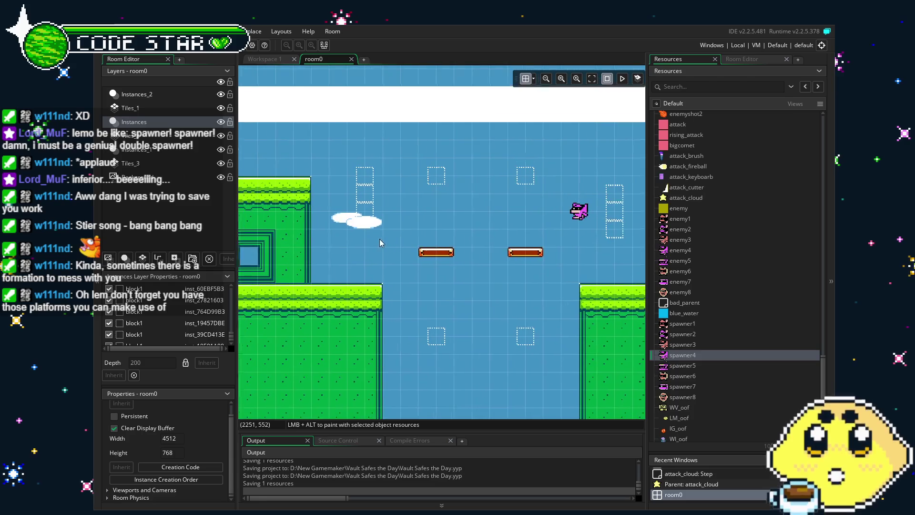
click(442, 339)
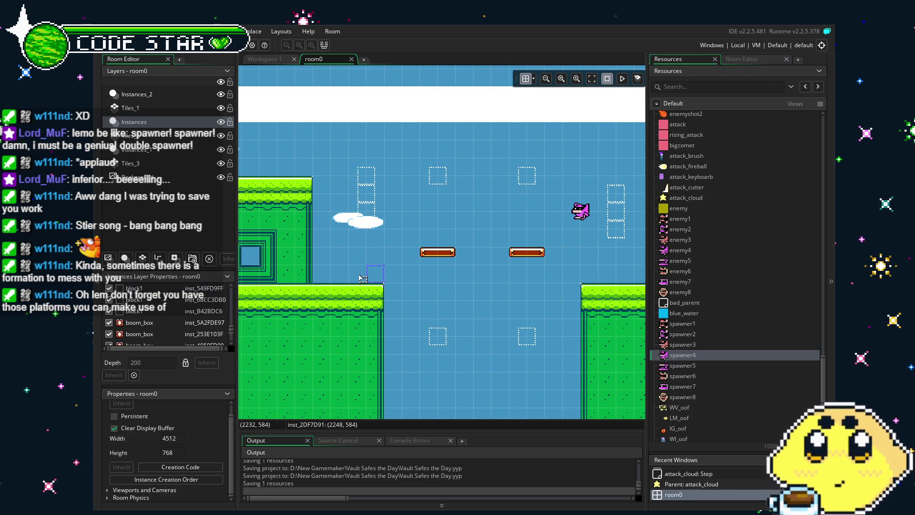
drag(307, 247, 401, 264)
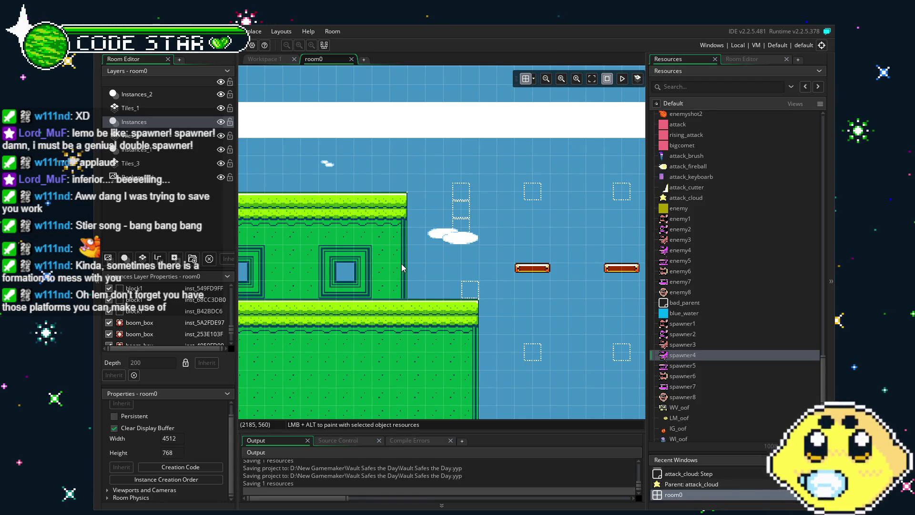
scroll(735, 348, down, 5)
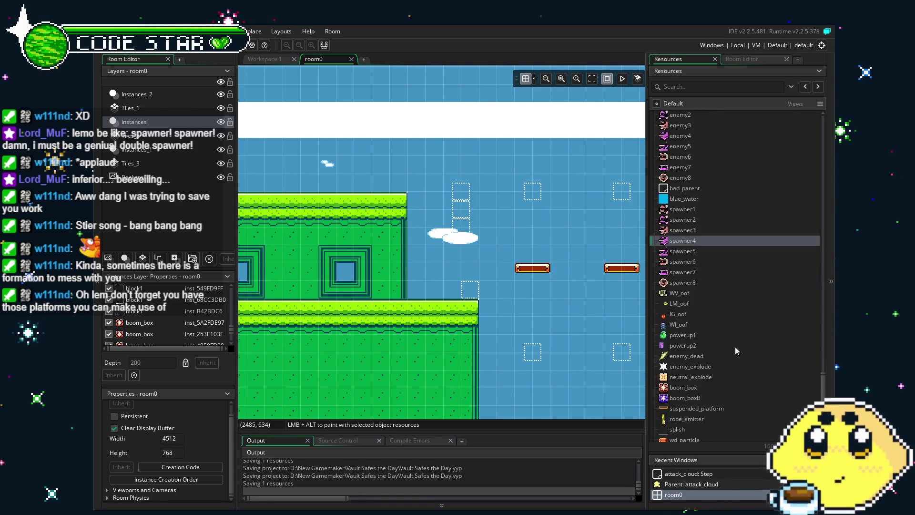
scroll(733, 347, down, 3)
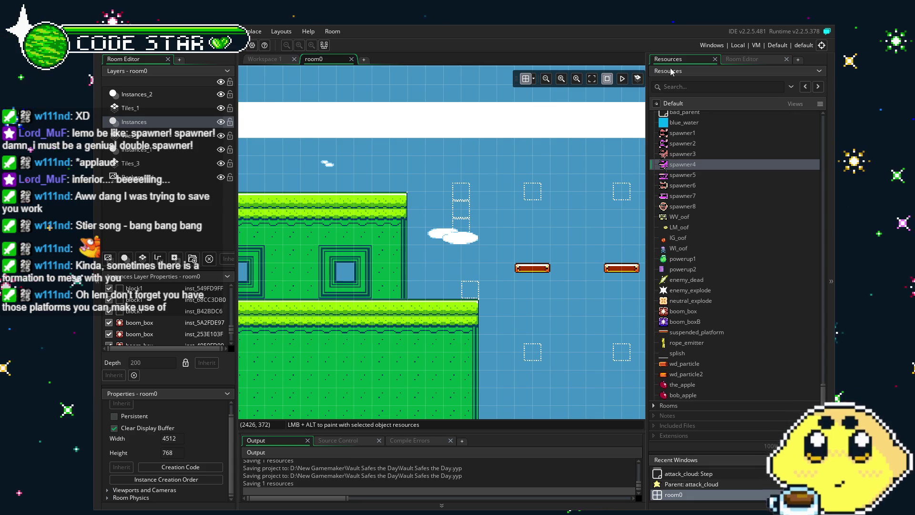
click(130, 108)
Step: Look over the Tiles_1 tileset, then drag a spawner4 into the sky above the bridge
click(742, 59)
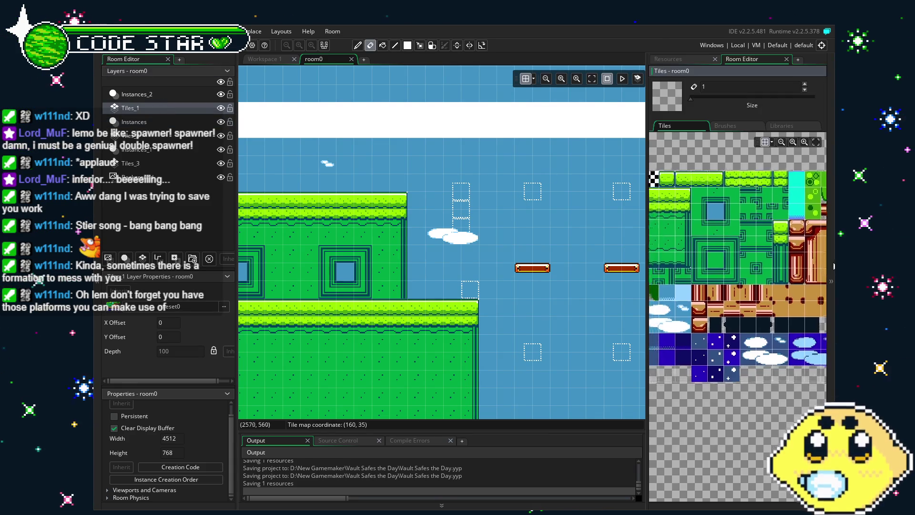
drag(738, 243, 640, 266)
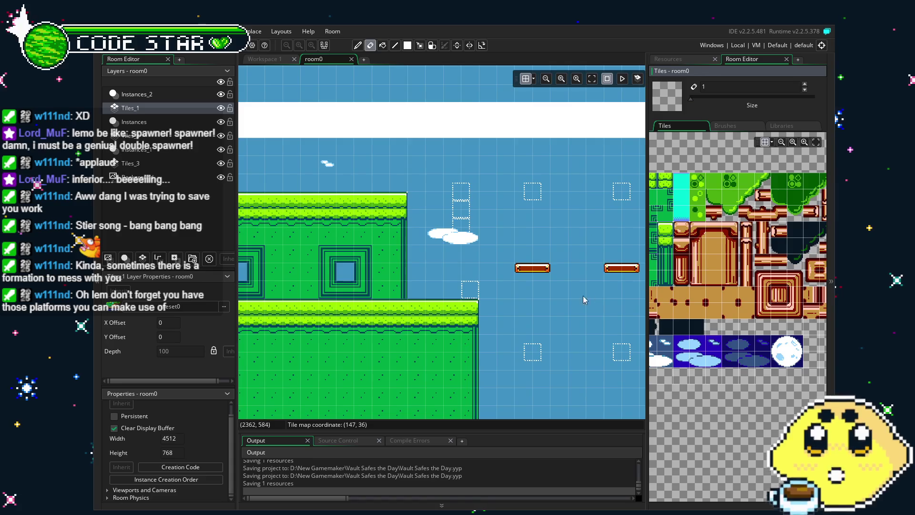
drag(564, 300, 307, 290)
drag(552, 262, 428, 255)
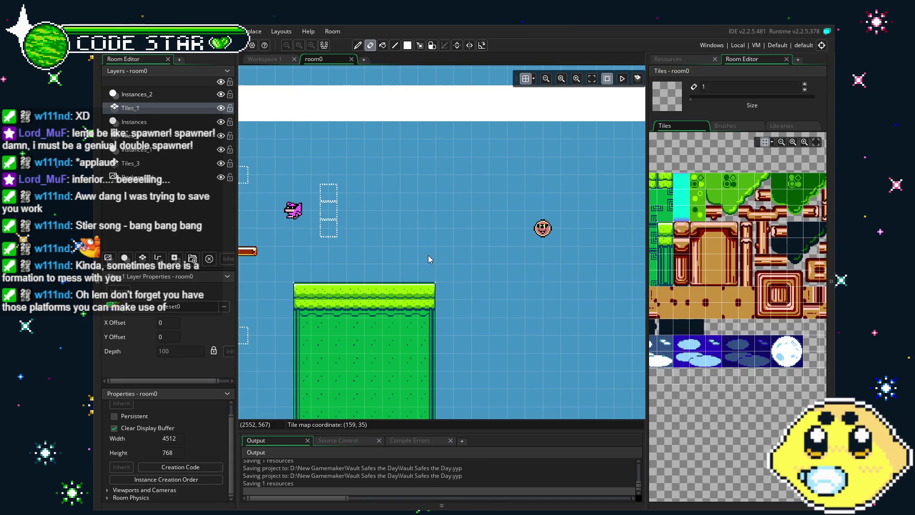
mouse_move(688, 264)
mouse_down()
mouse_move(804, 260)
mouse_move(569, 280)
mouse_move(691, 281)
mouse_move(719, 239)
mouse_up()
mouse_move(305, 266)
mouse_down()
mouse_move(614, 267)
mouse_move(318, 280)
mouse_move(377, 281)
mouse_up()
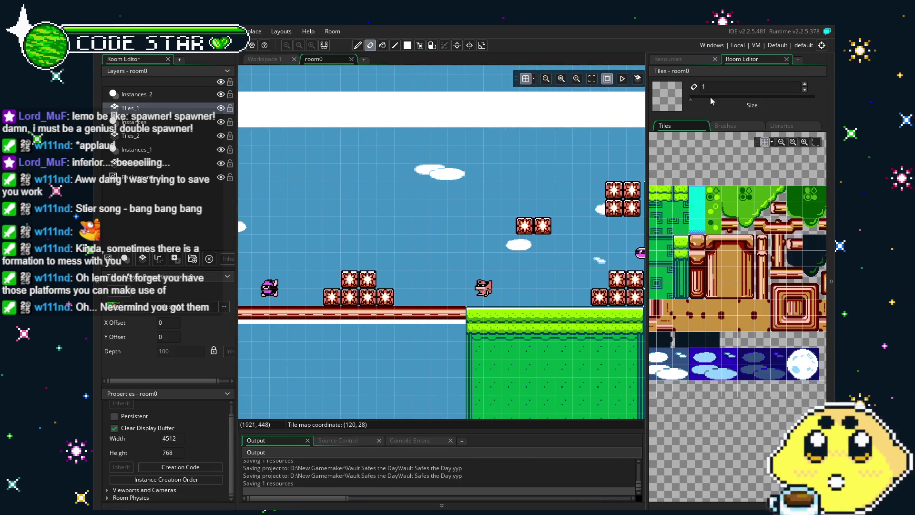
click(692, 59)
mouse_move(687, 170)
mouse_down()
mouse_move(667, 177)
mouse_move(483, 143)
mouse_up()
drag(662, 167, 459, 215)
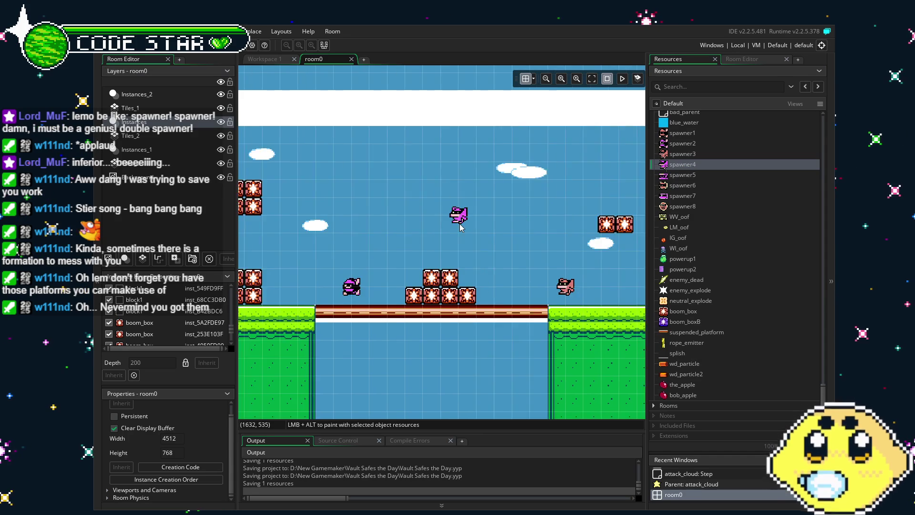
Step: Drag the three selected block1 wall instances left, then up and right beside the new spawner4
drag(564, 287, 552, 252)
scroll(465, 265, right, 10)
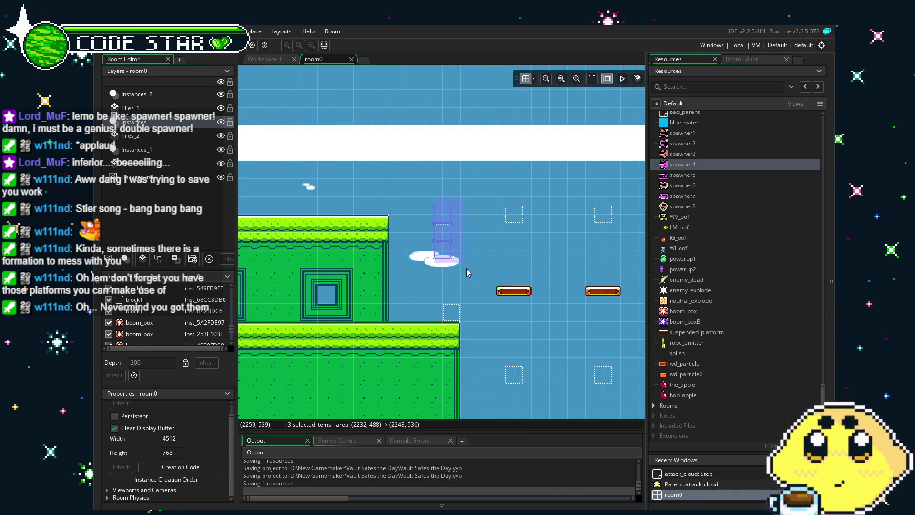
scroll(349, 263, left, 5)
scroll(349, 263, left, 5)
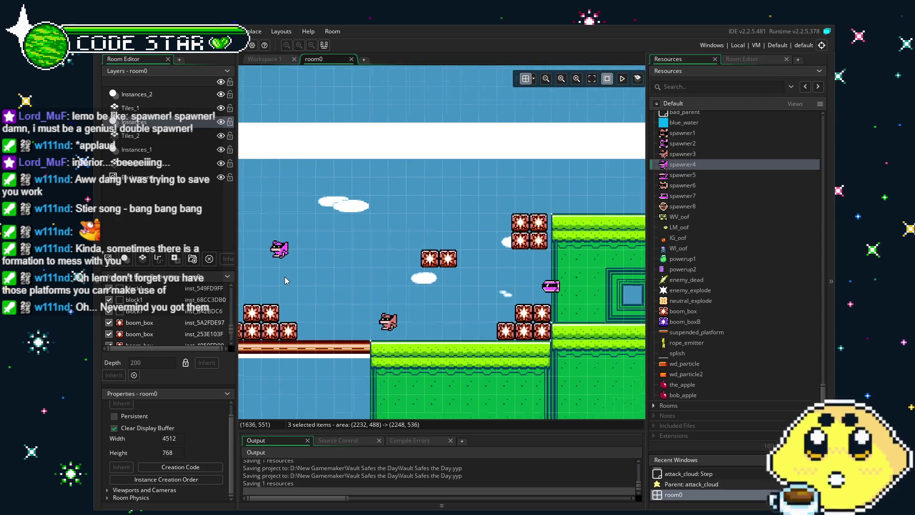
scroll(291, 257, down, 2)
mouse_move(292, 257)
mouse_down()
mouse_move(380, 262)
mouse_move(310, 249)
mouse_move(261, 262)
mouse_move(266, 268)
mouse_move(324, 245)
mouse_move(449, 258)
mouse_up()
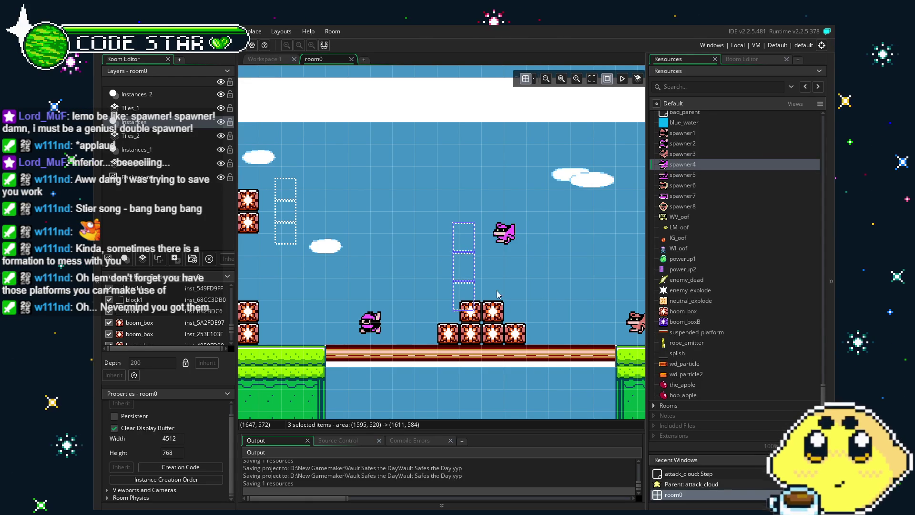
mouse_move(451, 279)
mouse_down()
mouse_move(580, 267)
mouse_move(487, 269)
mouse_move(491, 249)
mouse_move(529, 224)
mouse_up()
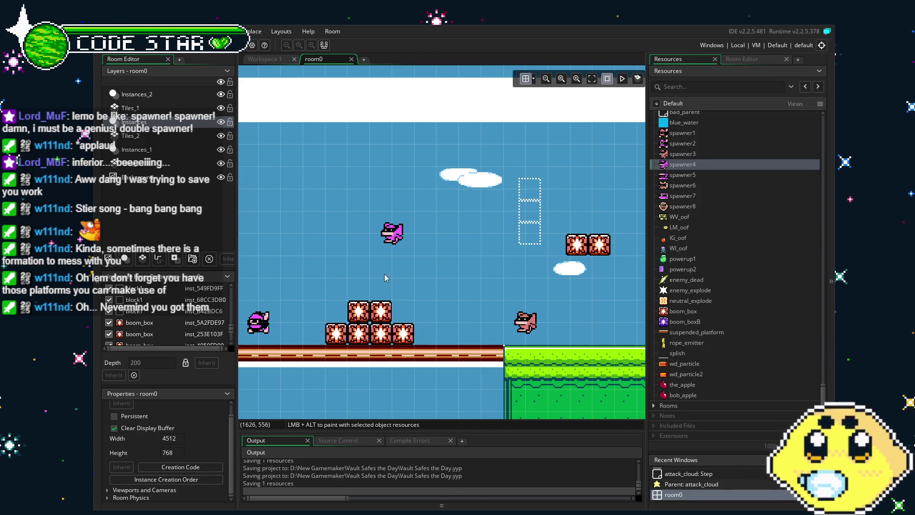
scroll(402, 262, down, 3)
mouse_move(402, 263)
mouse_down()
mouse_move(377, 264)
mouse_move(383, 228)
mouse_move(289, 242)
mouse_move(415, 257)
mouse_move(539, 242)
mouse_move(252, 246)
mouse_move(319, 251)
mouse_up()
Step: Select the instances layer and place a white block on the grass ledge
click(741, 59)
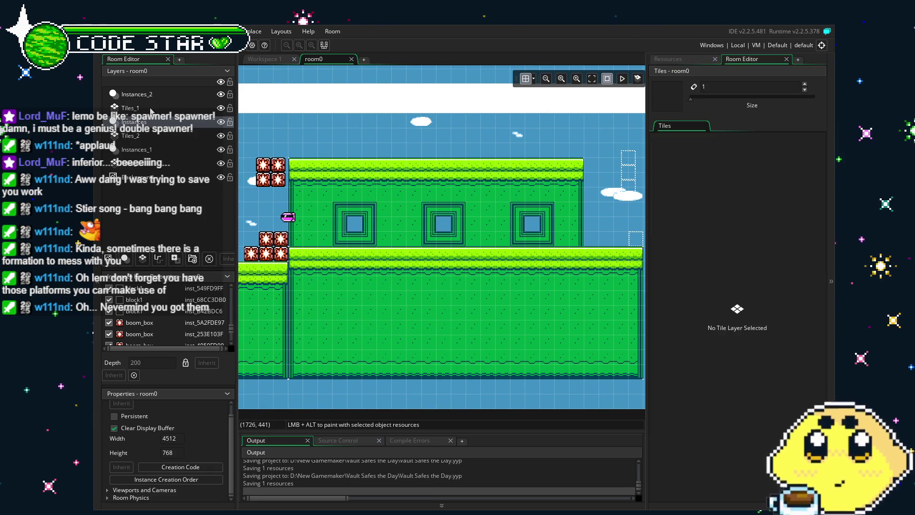
click(143, 93)
click(167, 125)
click(693, 59)
scroll(708, 274, up, 15)
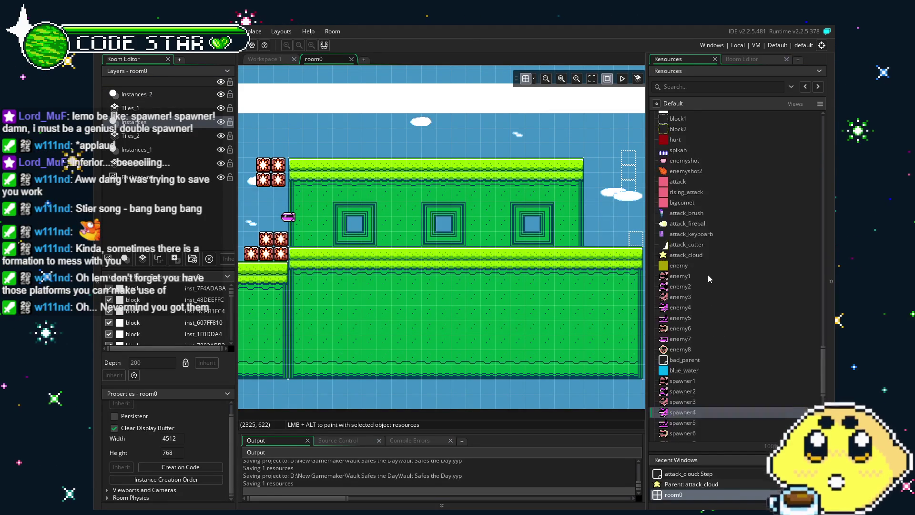
click(671, 205)
mouse_move(670, 206)
mouse_down()
mouse_move(435, 234)
mouse_move(407, 228)
mouse_move(506, 237)
mouse_up()
Step: Add more white blocks beside it, shrinking one to a smaller square
scroll(634, 282, up, 2)
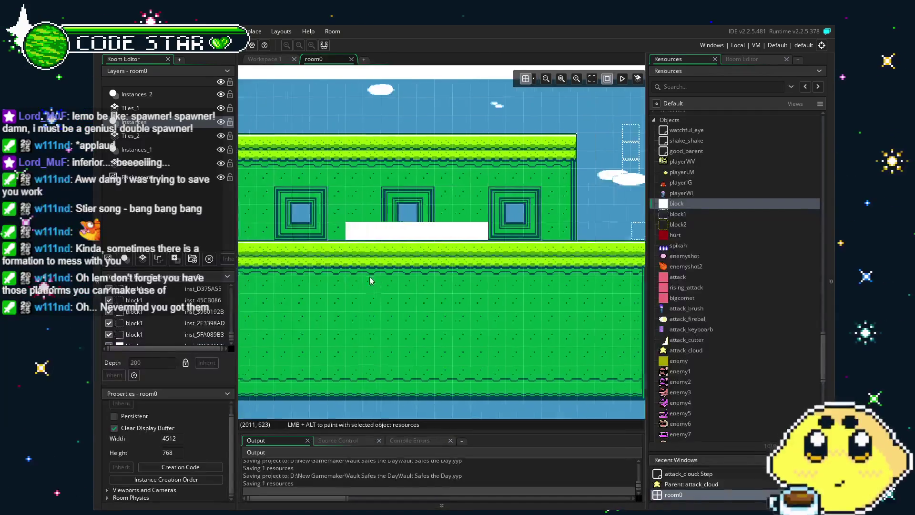
mouse_move(662, 204)
mouse_down()
mouse_move(434, 204)
mouse_move(462, 191)
mouse_move(452, 206)
mouse_up()
alt+click(469, 200)
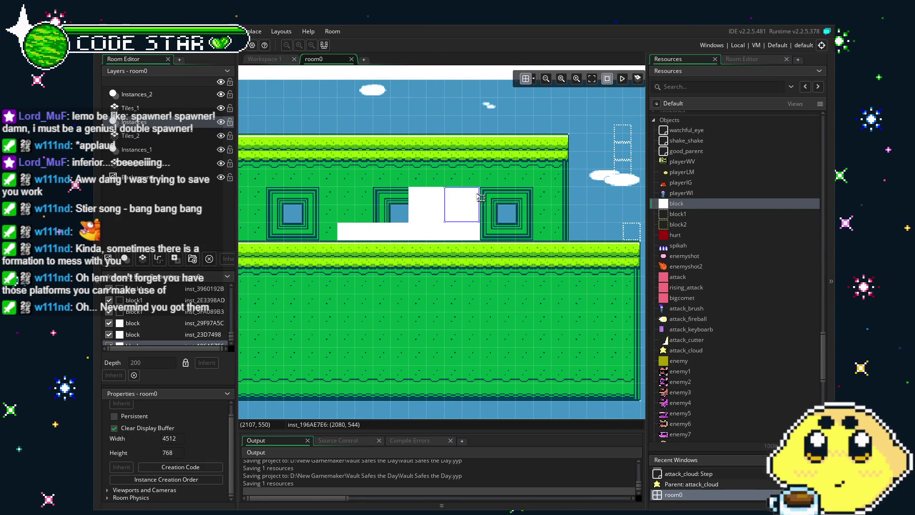
drag(479, 187, 457, 208)
alt+click(399, 214)
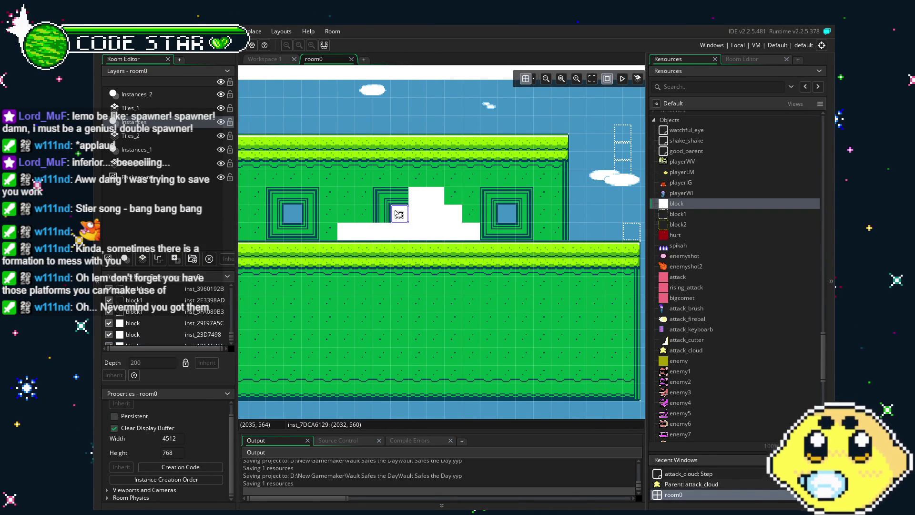
Step: Hide and re-show the Instances layer to check the blocks, then select a tile layer
click(431, 267)
scroll(431, 266, left, 3)
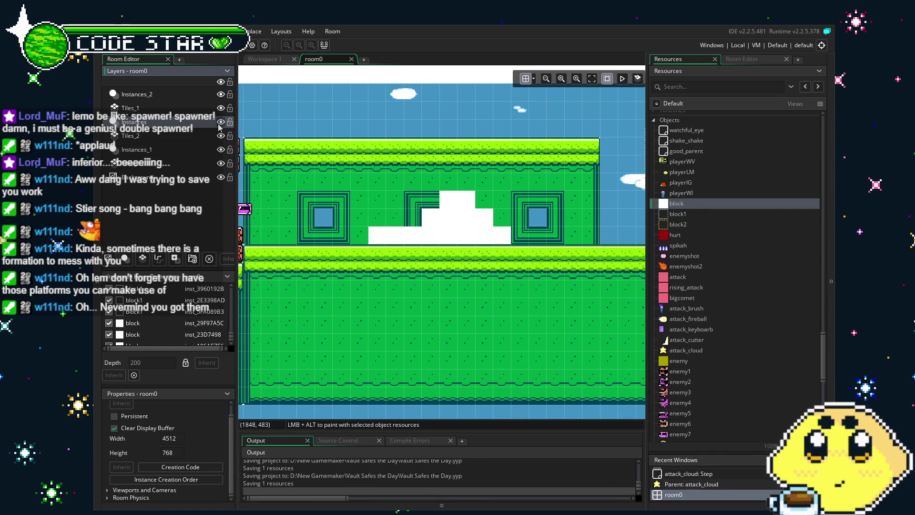
click(220, 122)
click(220, 122)
click(173, 124)
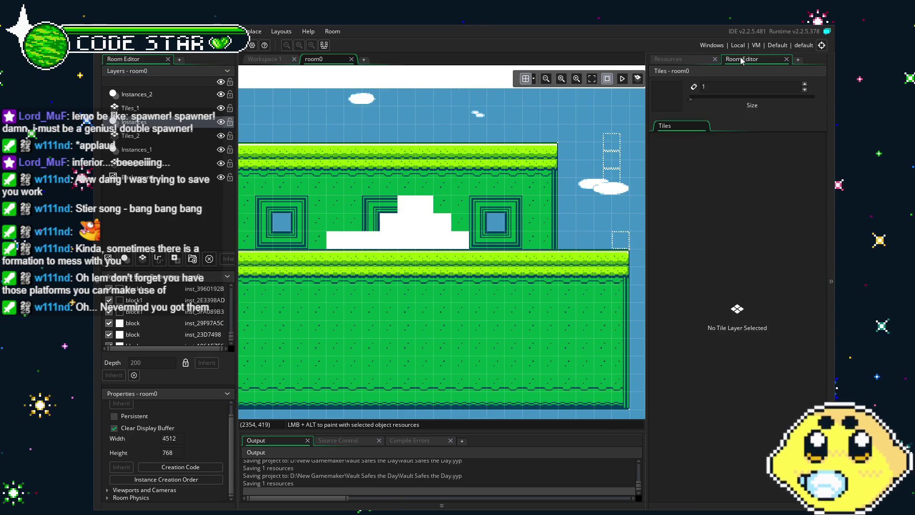
click(167, 136)
Step: Paint two rows of brown brick tiles over the white blocks on Tiles_1, erasing a stray tile
click(162, 108)
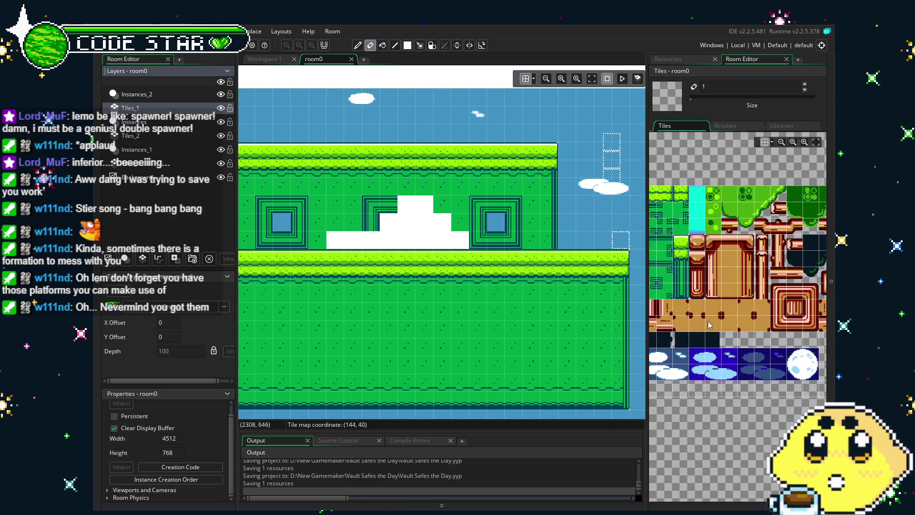
drag(654, 353, 644, 342)
click(696, 261)
mouse_move(335, 241)
mouse_down()
mouse_move(461, 241)
mouse_move(424, 222)
mouse_move(395, 232)
mouse_up()
click(407, 204)
key(e)
click(407, 204)
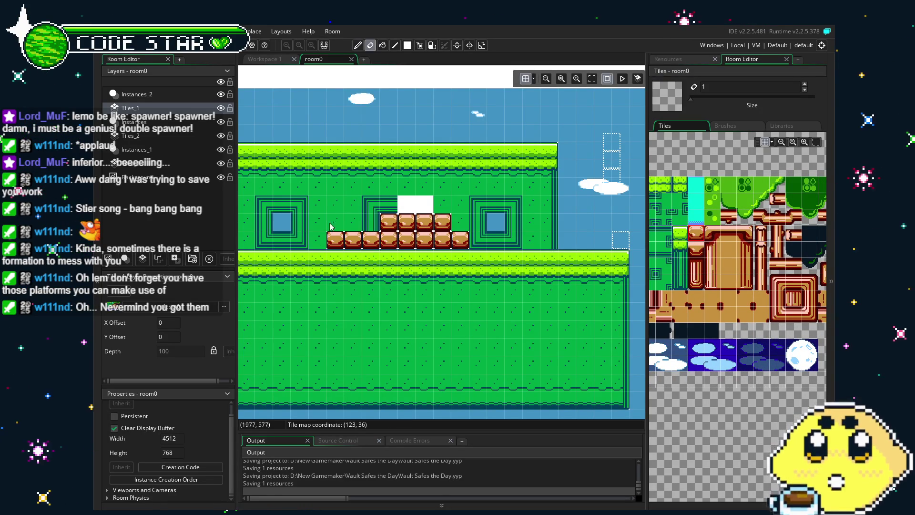
click(143, 122)
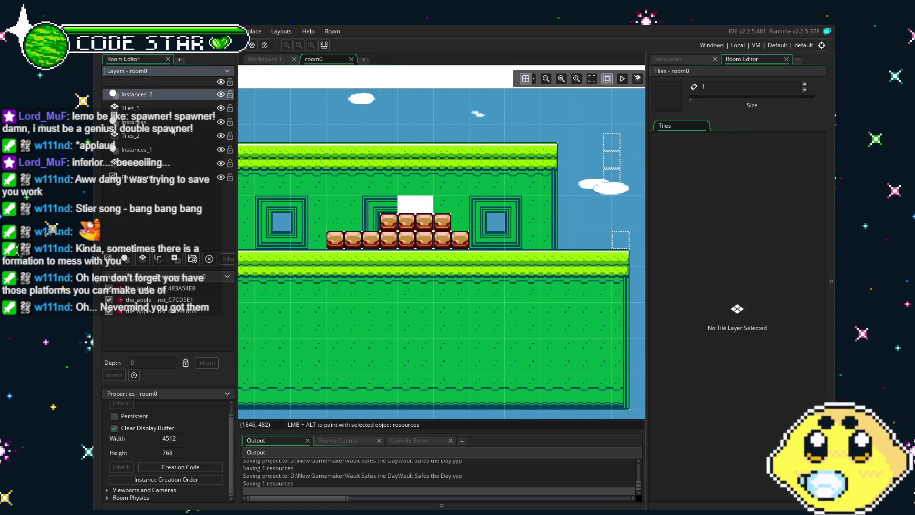
click(413, 206)
key(ctrl+x)
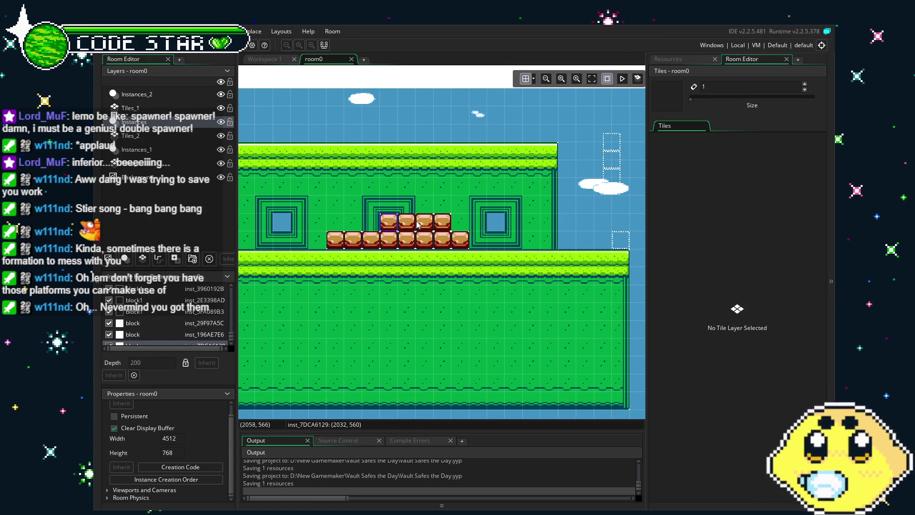
key(ctrl+v)
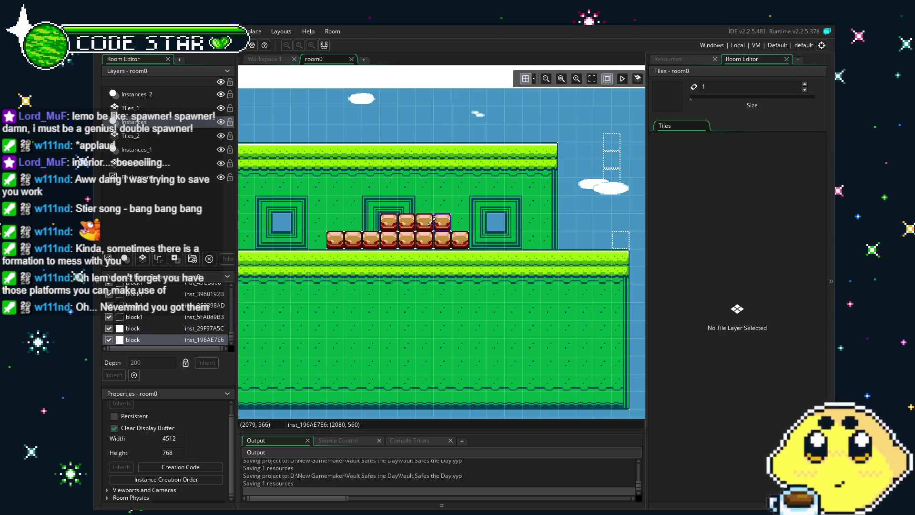
click(299, 238)
mouse_move(299, 238)
mouse_down()
mouse_move(423, 242)
mouse_move(308, 238)
mouse_up()
click(670, 59)
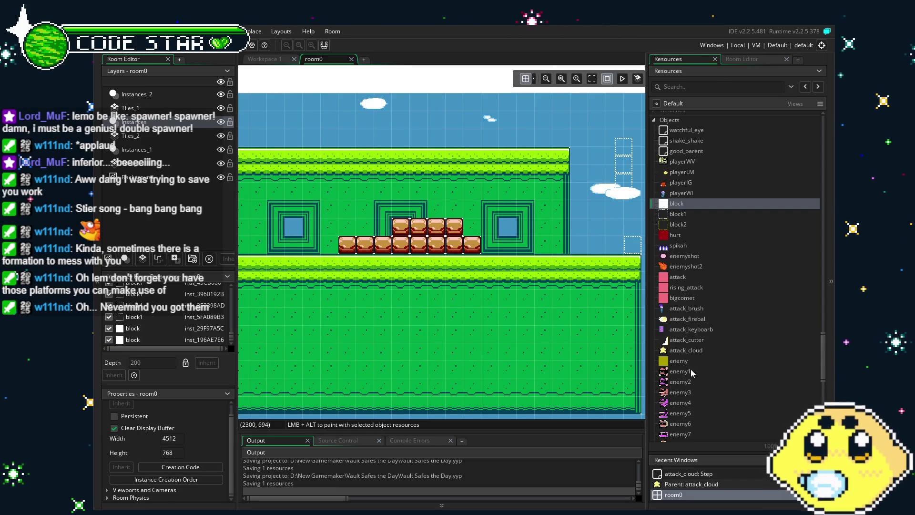
scroll(690, 369, down, 5)
drag(681, 324, 425, 198)
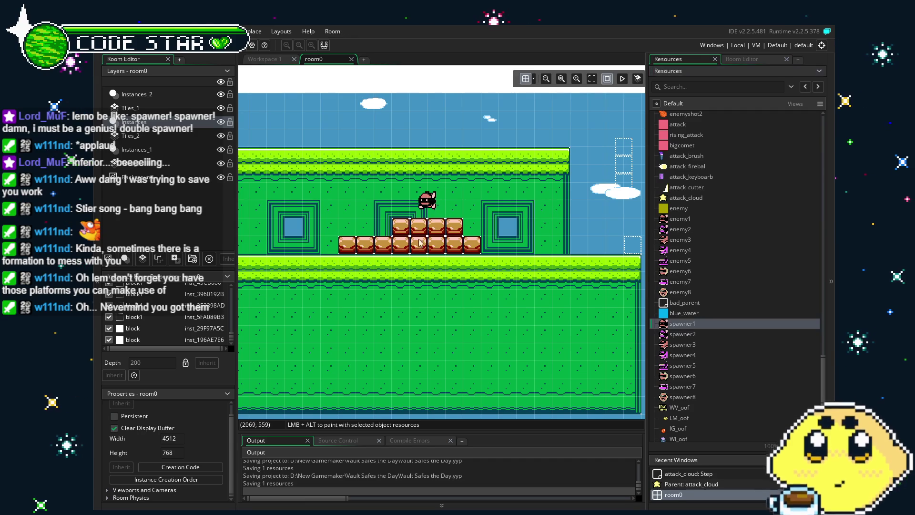
scroll(394, 214, left, 5)
click(396, 223)
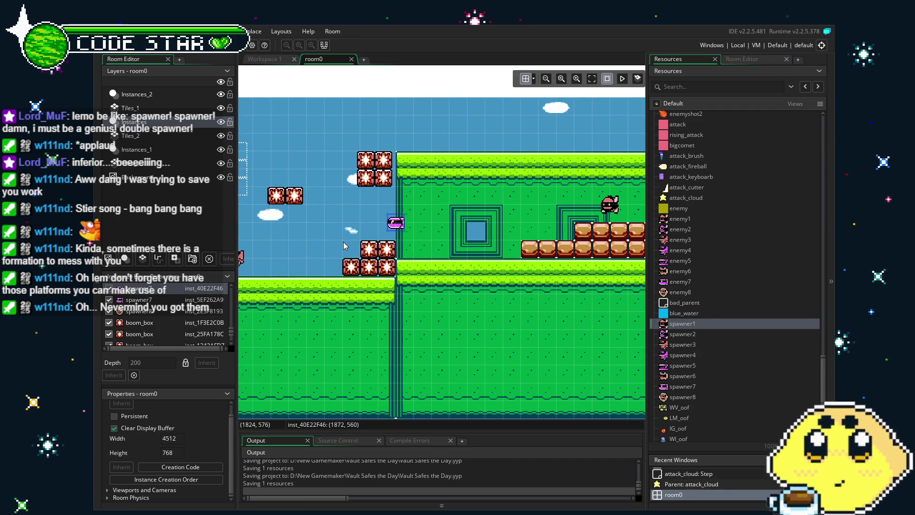
scroll(473, 247, left, 5)
click(276, 199)
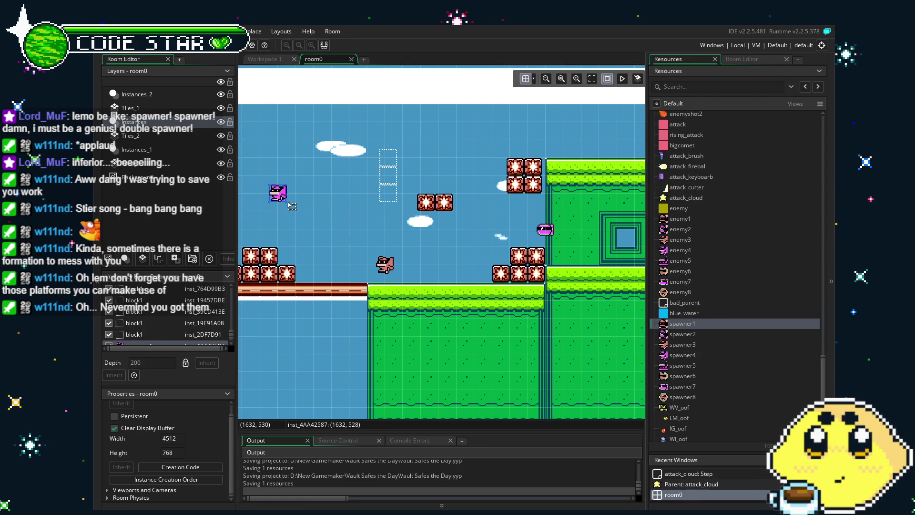
click(385, 265)
scroll(339, 264, left, 8)
scroll(482, 261, left, 7)
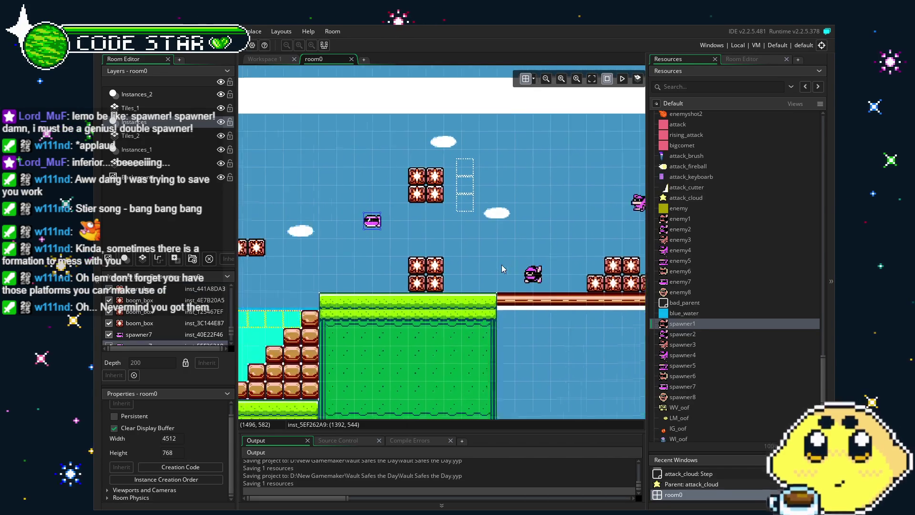
scroll(337, 262, right, 10)
scroll(337, 262, right, 10)
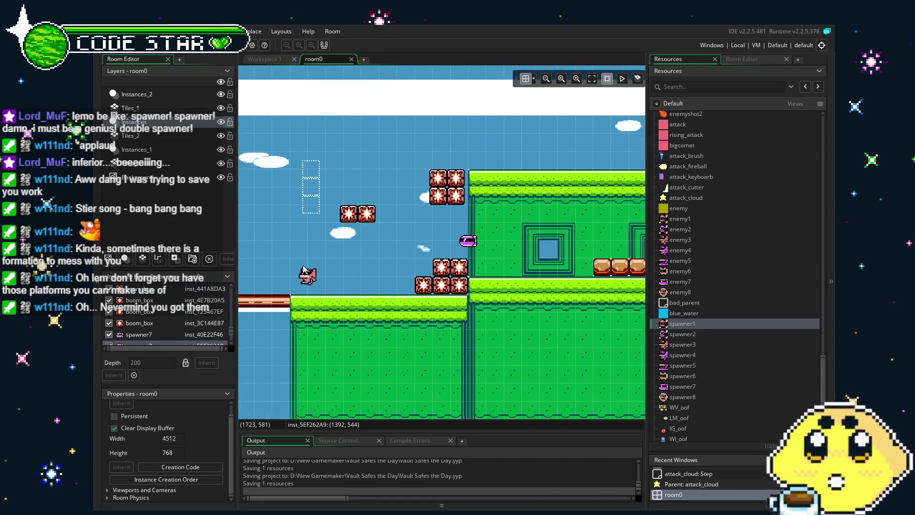
click(553, 201)
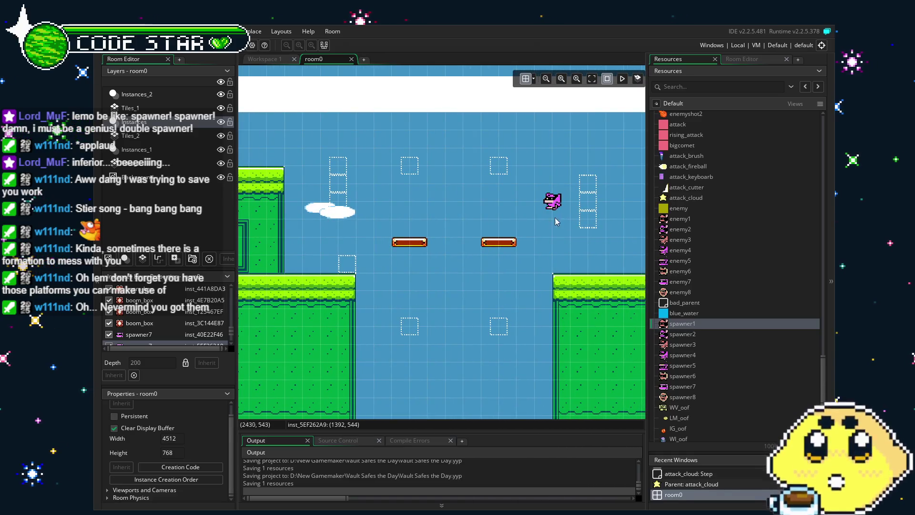
scroll(279, 296, right, 9)
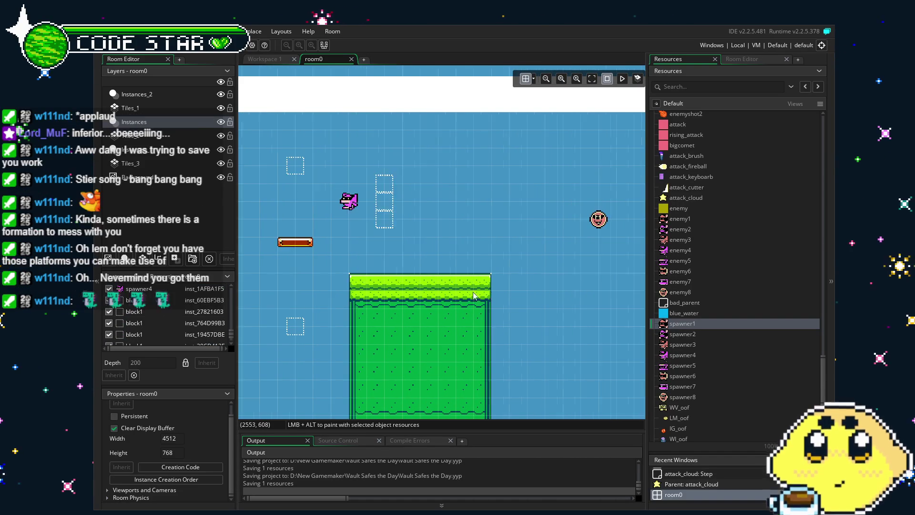
click(493, 222)
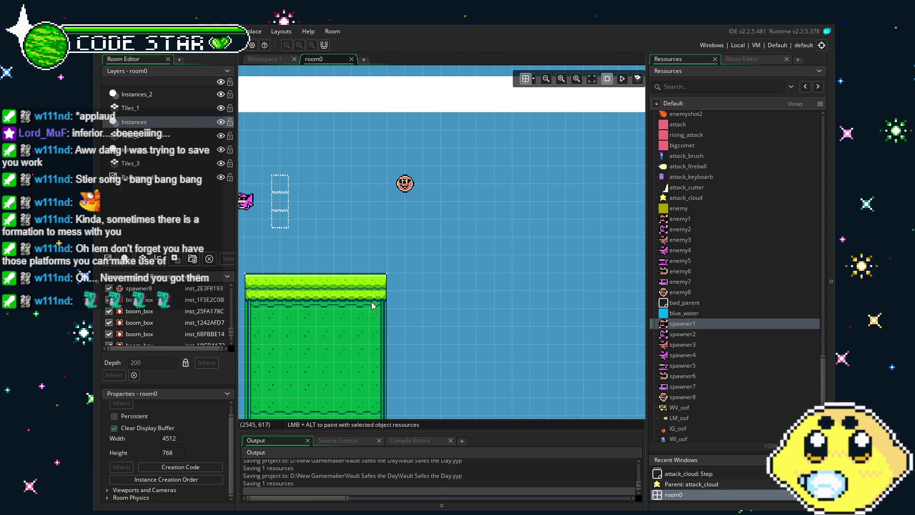
scroll(376, 314, left, 5)
scroll(377, 314, right, 2)
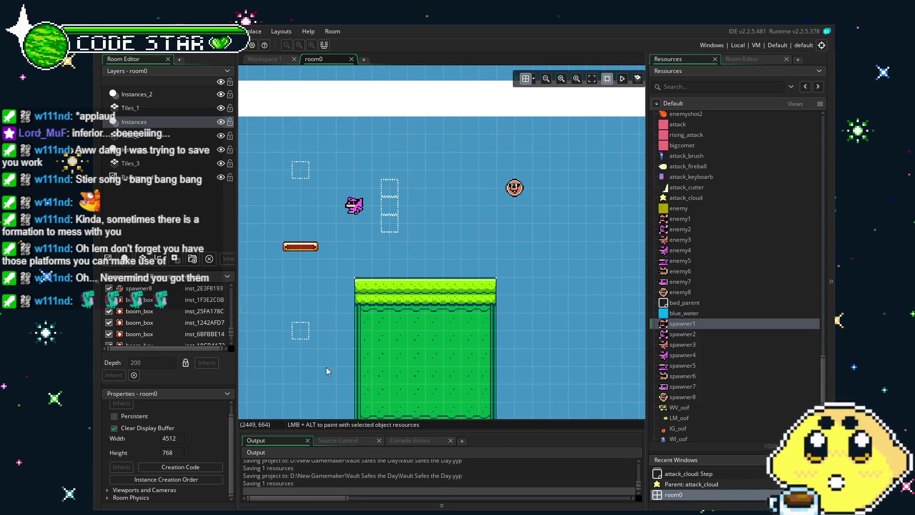
scroll(466, 349, left, 5)
scroll(407, 337, left, 3)
scroll(399, 344, left, 4)
scroll(399, 344, up, 1)
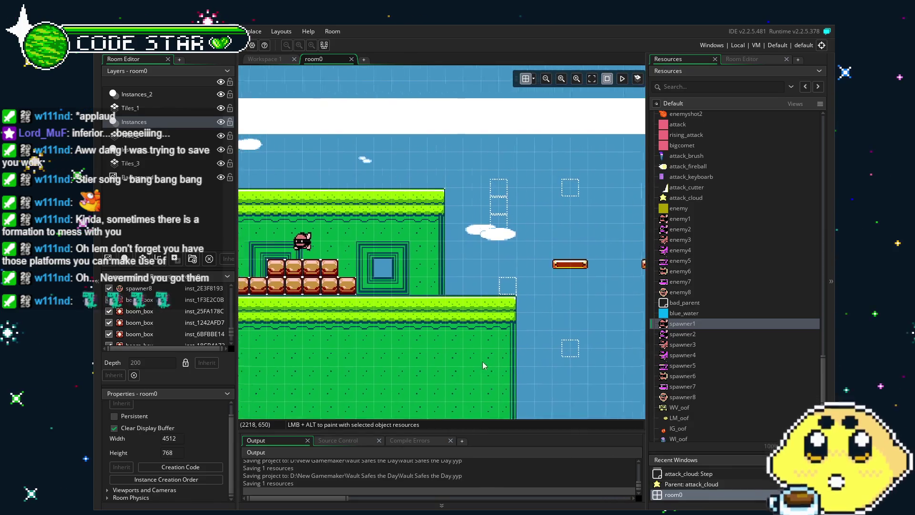
scroll(447, 371, left, 3)
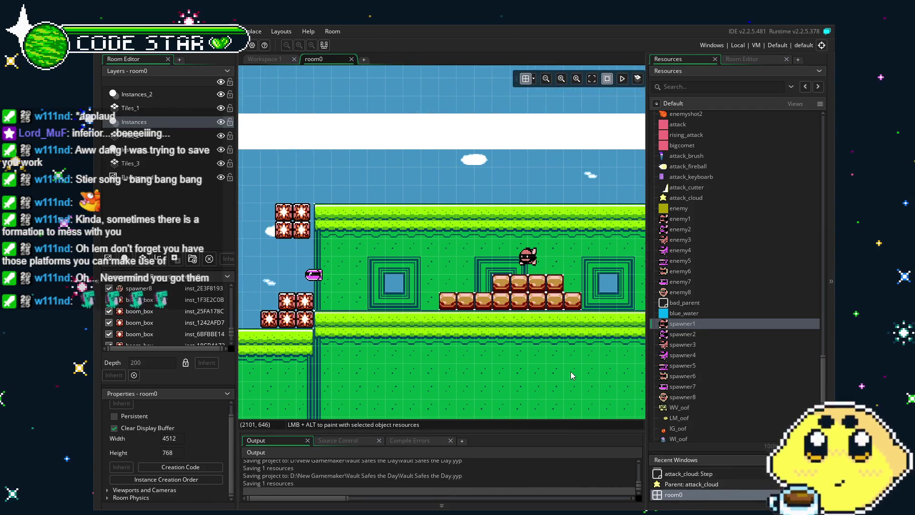
scroll(419, 372, right, 5)
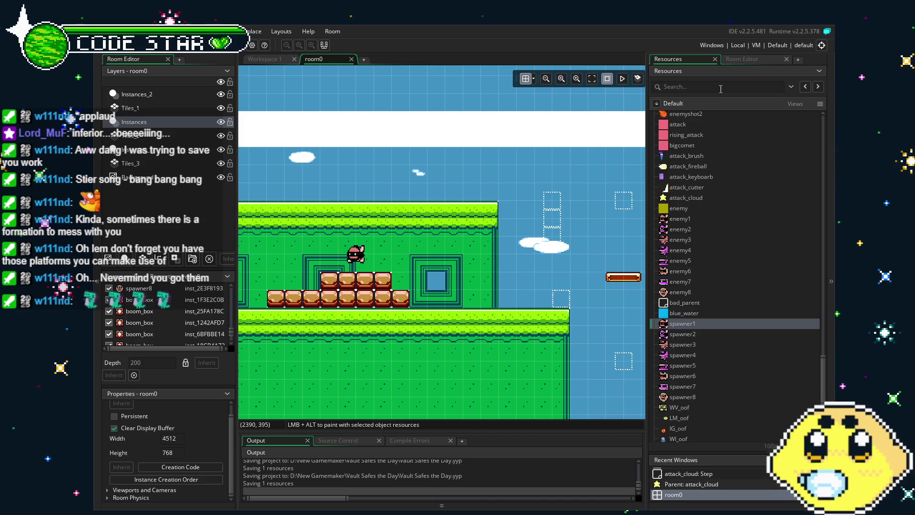
drag(679, 335, 516, 292)
drag(677, 326, 445, 291)
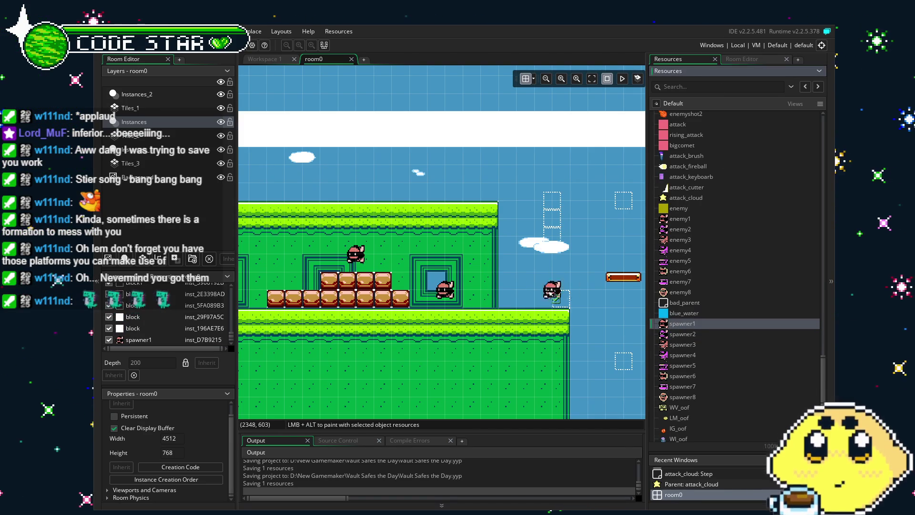
drag(359, 353, 645, 363)
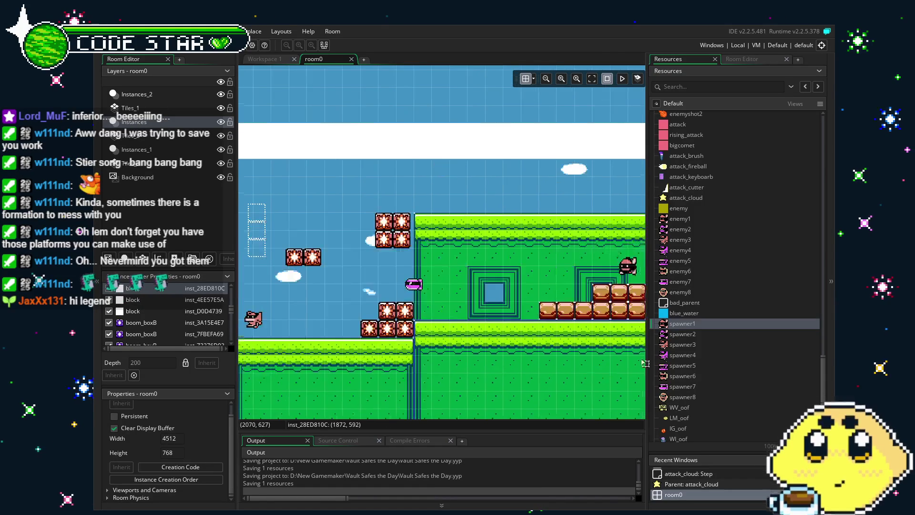
mouse_move(525, 362)
mouse_down()
mouse_move(643, 360)
mouse_move(633, 350)
mouse_up()
mouse_move(510, 343)
mouse_down()
mouse_move(629, 340)
mouse_move(238, 336)
mouse_up()
drag(501, 336, 368, 339)
drag(539, 348, 240, 339)
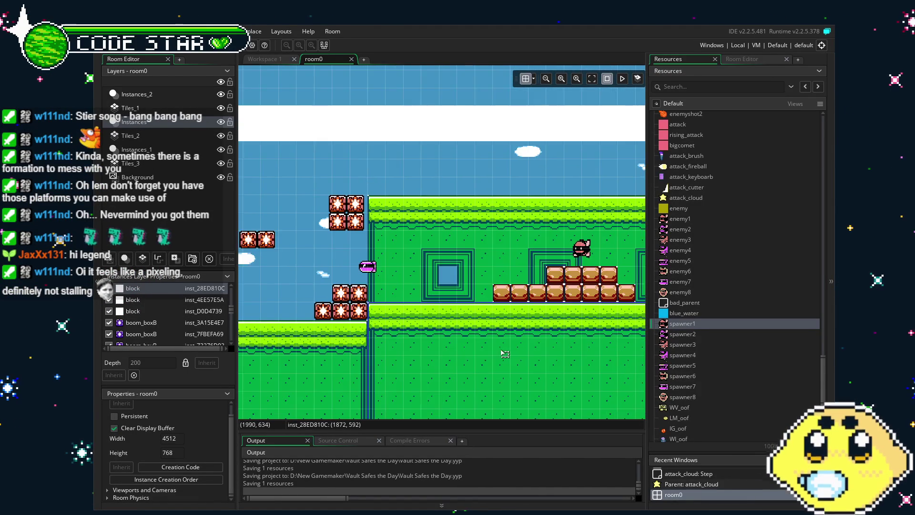
drag(502, 359, 376, 354)
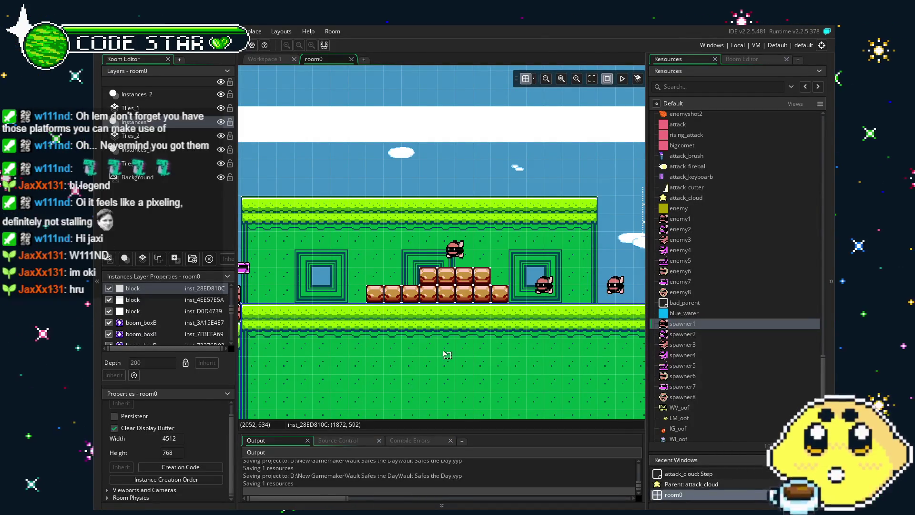
Step: Pan along the level to bring the floating grass platform into view
drag(380, 380, 455, 378)
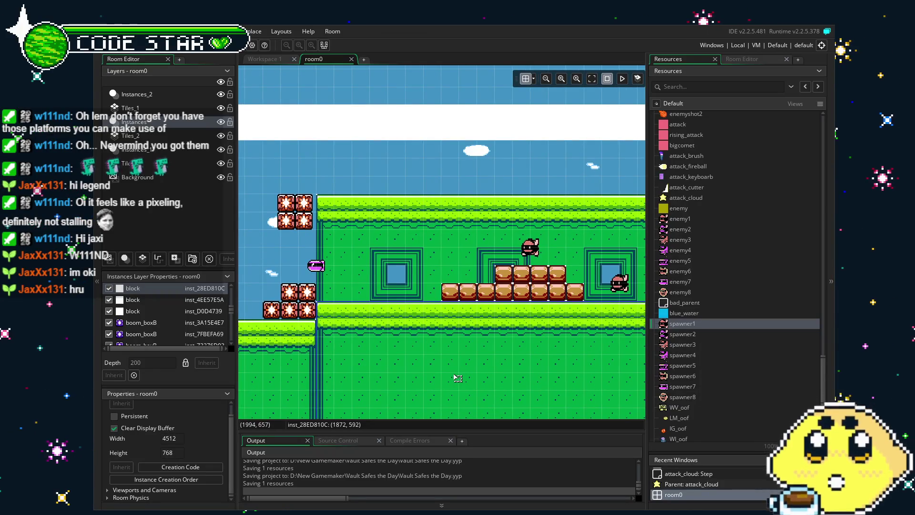
scroll(458, 378, left, 5)
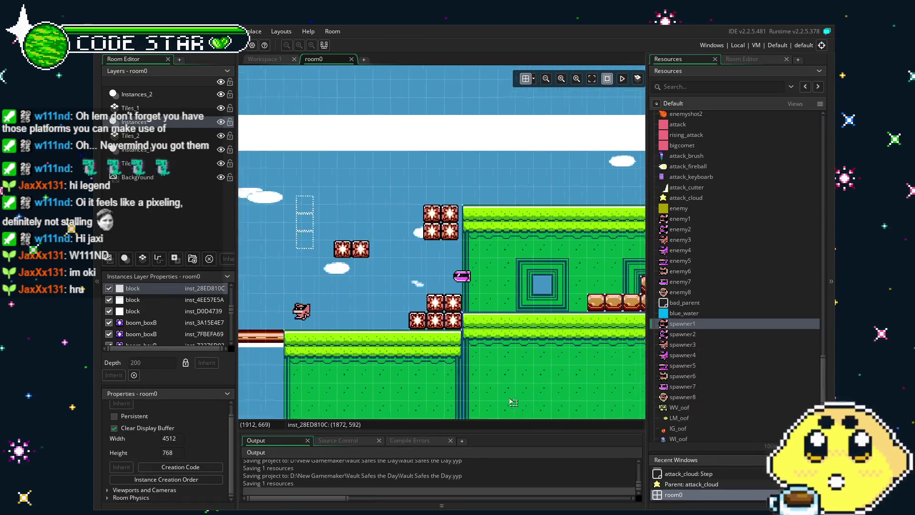
mouse_move(546, 395)
mouse_down()
mouse_move(591, 398)
mouse_move(354, 384)
mouse_up()
scroll(354, 376, right, 10)
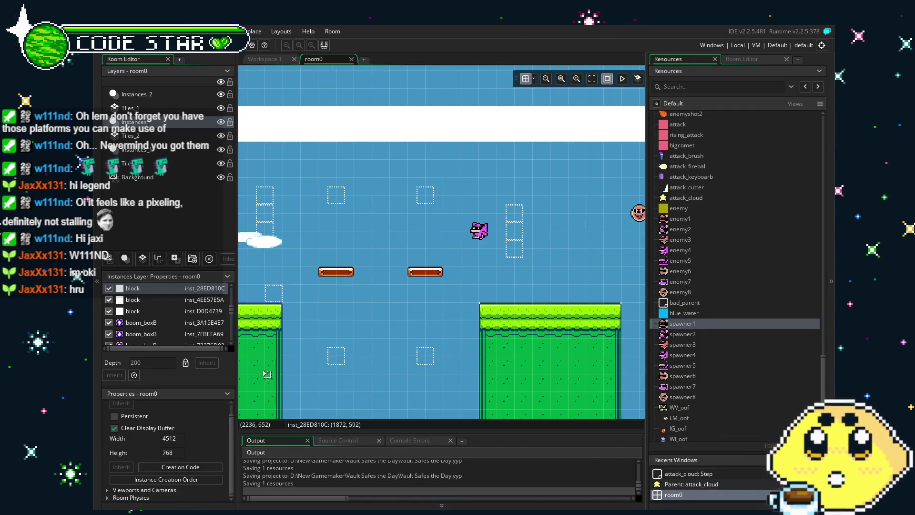
scroll(298, 356, left, 20)
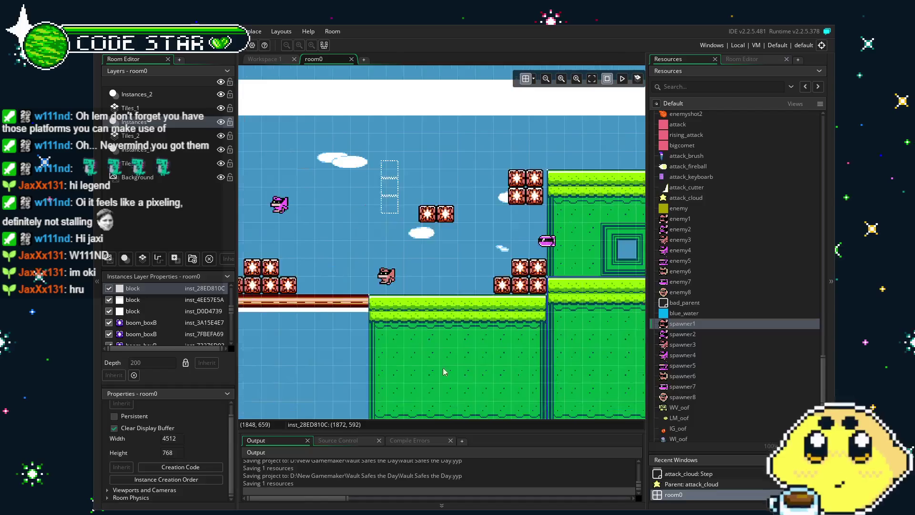
scroll(355, 385, left, 6)
scroll(355, 385, left, 12)
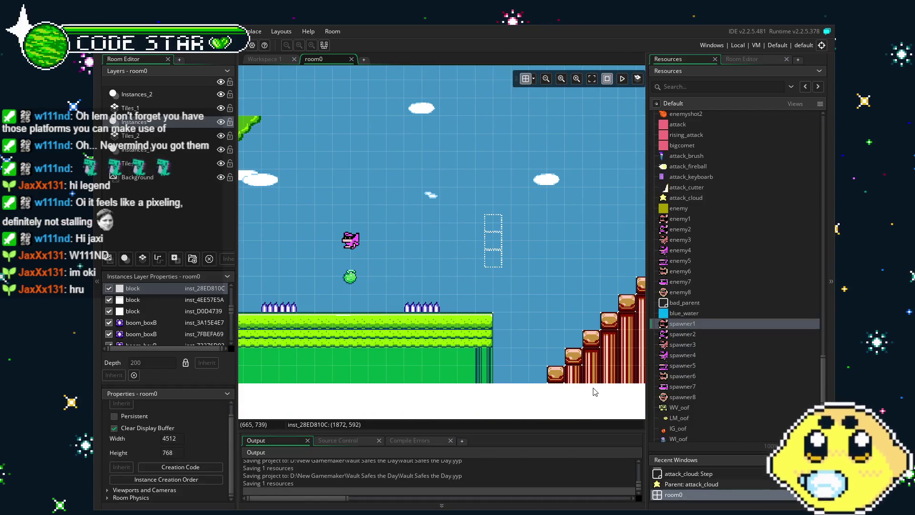
scroll(378, 383, right, 15)
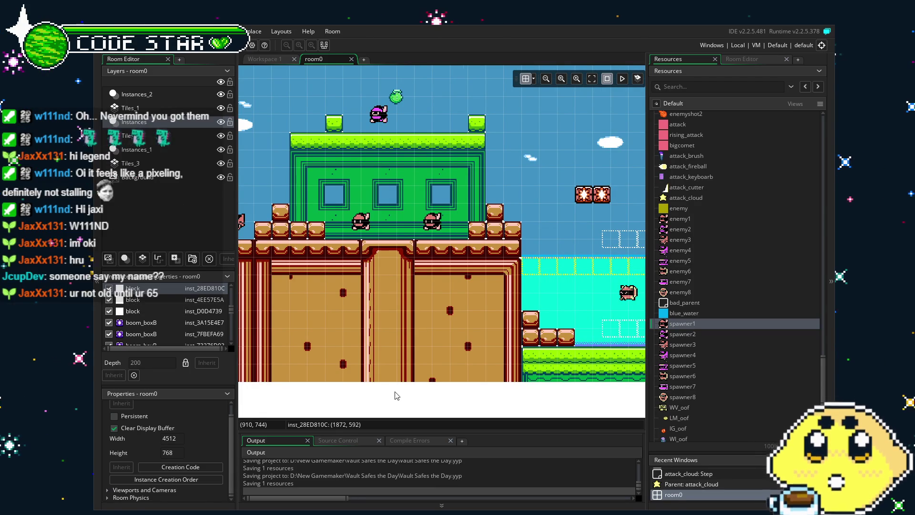
scroll(469, 353, right, 5)
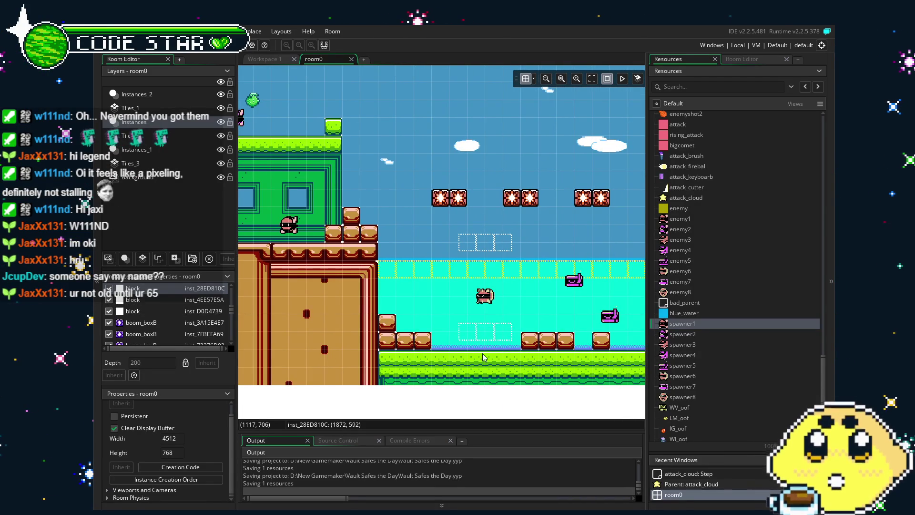
scroll(458, 358, right, 6)
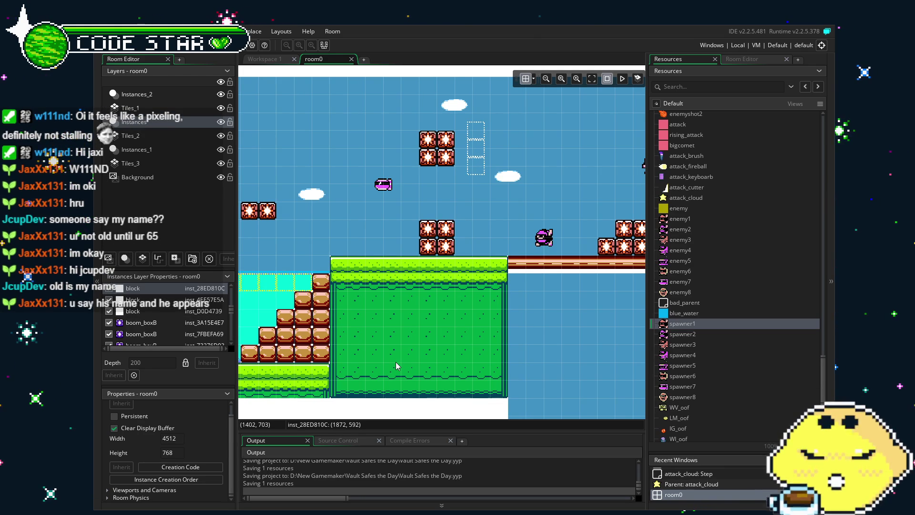
scroll(396, 366, right, 5)
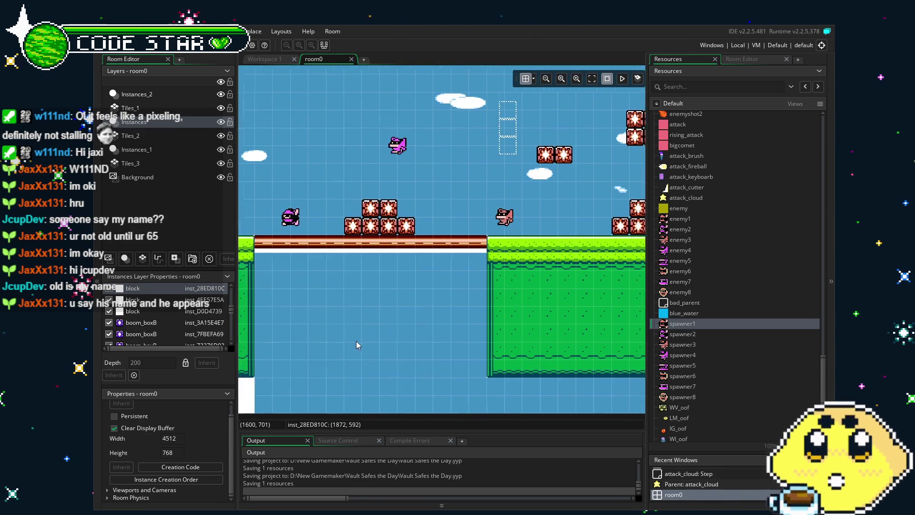
scroll(327, 351, right, 10)
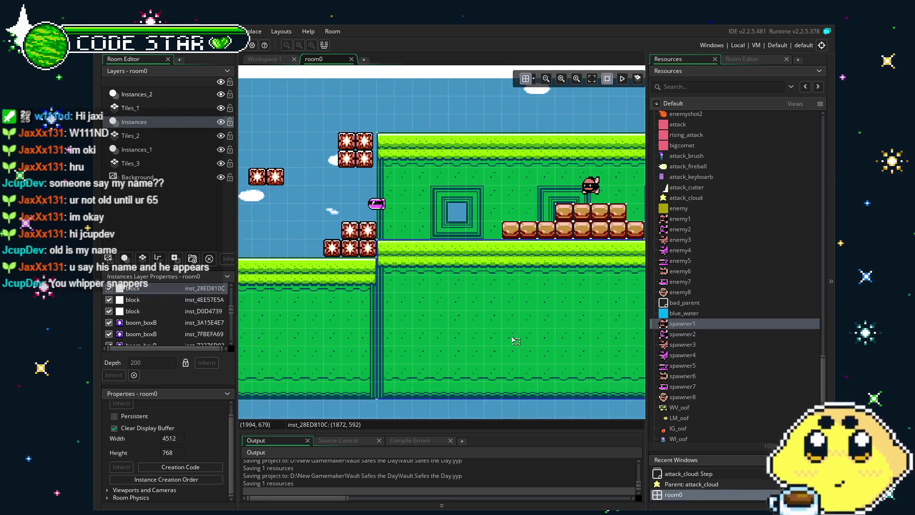
drag(524, 324, 405, 326)
scroll(406, 325, right, 6)
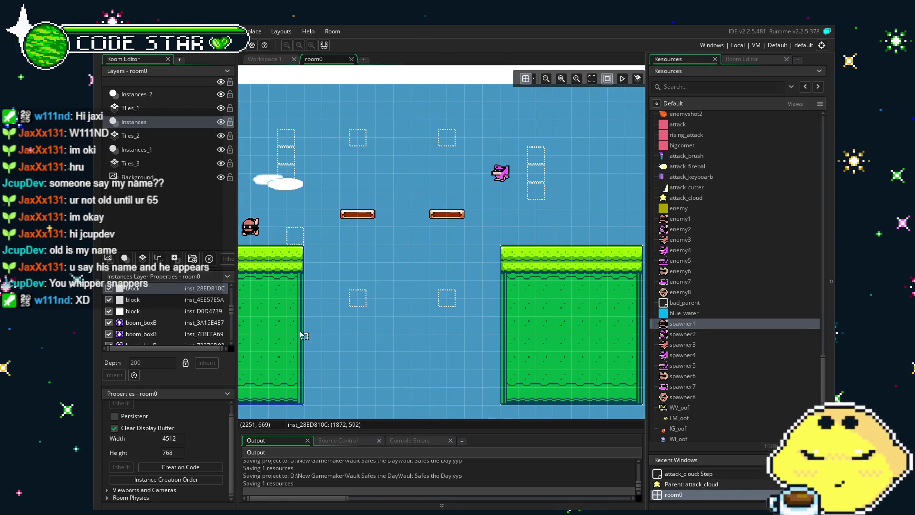
drag(473, 322, 373, 334)
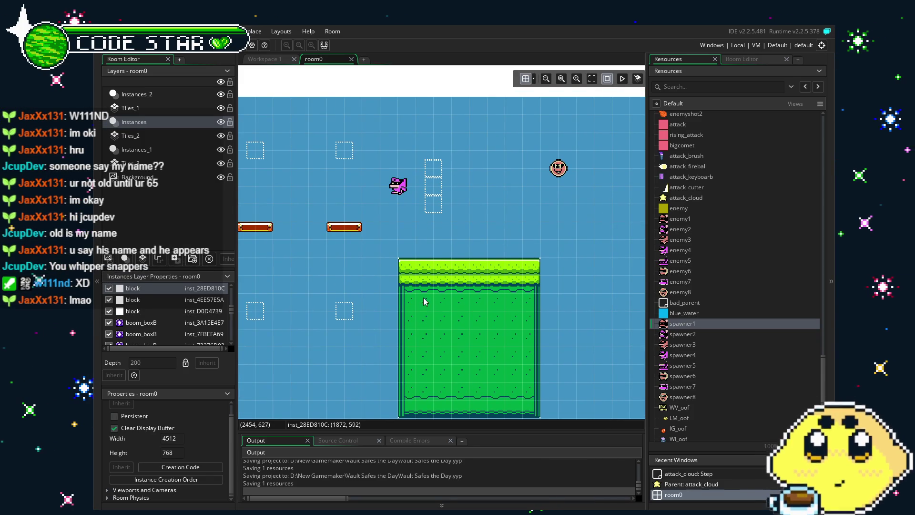
Step: Duplicate the dotted block1 wall block onto both ends of the floating grass platform
click(433, 207)
drag(433, 205, 377, 271)
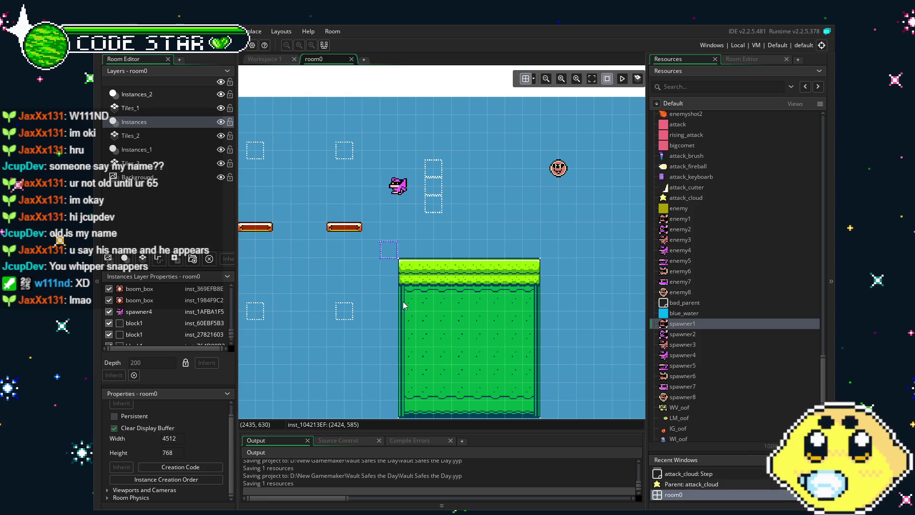
click(406, 283)
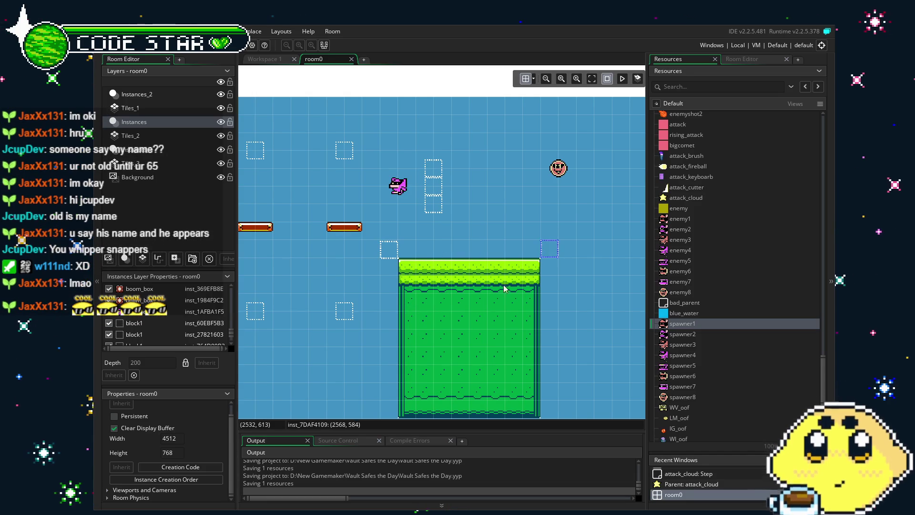
key(ctrl+z)
Step: Place an enemy8 on top of the floating platform and check the surrounding level
drag(684, 293, 482, 232)
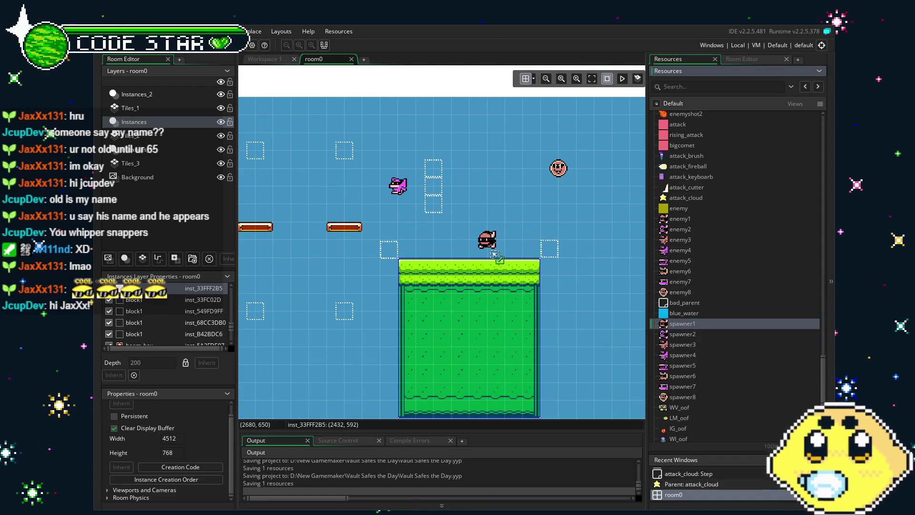
scroll(505, 365, down, 3)
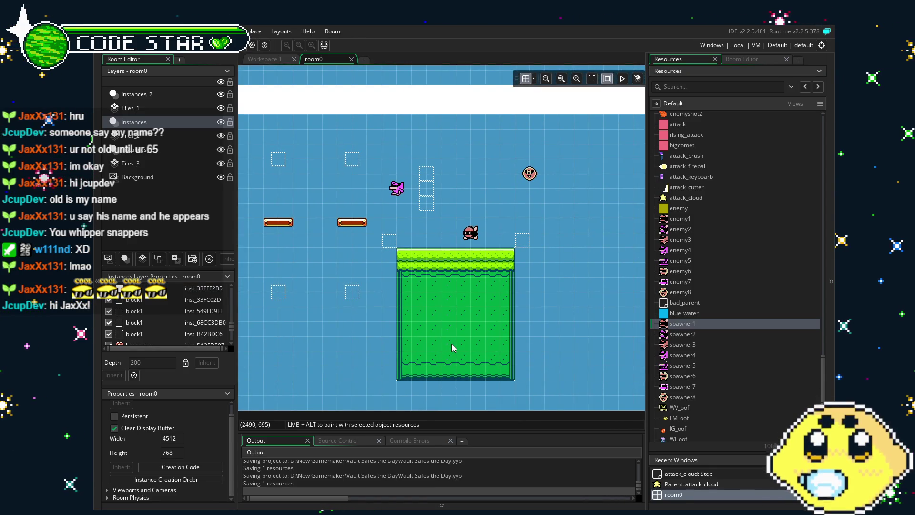
mouse_move(451, 344)
mouse_down()
mouse_move(572, 329)
mouse_move(439, 333)
mouse_up()
scroll(461, 332, up, 1)
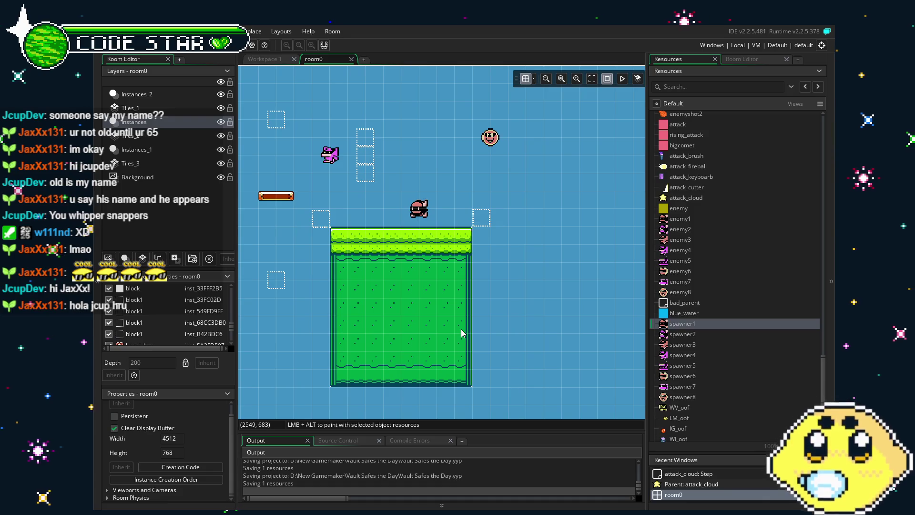
scroll(517, 285, down, 2)
drag(516, 284, 361, 292)
scroll(350, 272, up, 1)
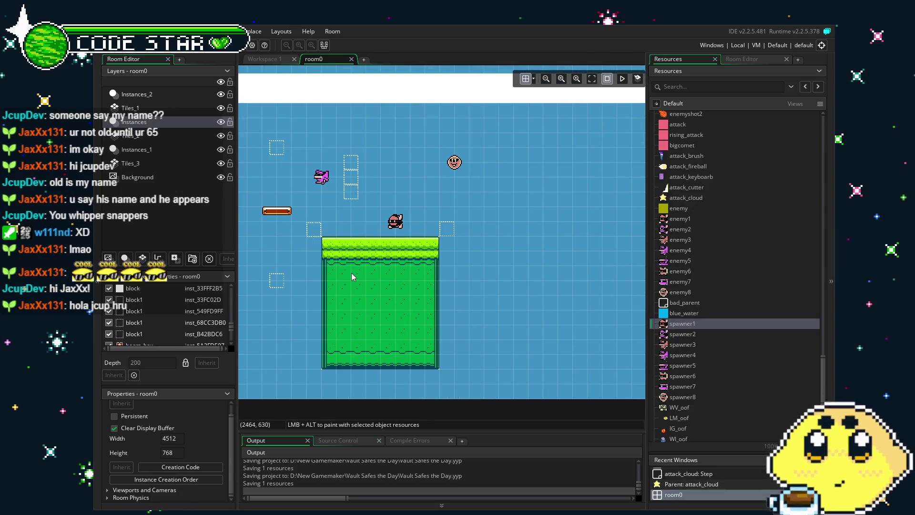
mouse_move(351, 272)
mouse_down()
mouse_move(462, 294)
mouse_move(491, 246)
mouse_up()
scroll(491, 247, up, 1)
mouse_move(449, 331)
mouse_down()
mouse_move(404, 316)
mouse_move(502, 321)
mouse_move(484, 295)
mouse_move(555, 298)
mouse_up()
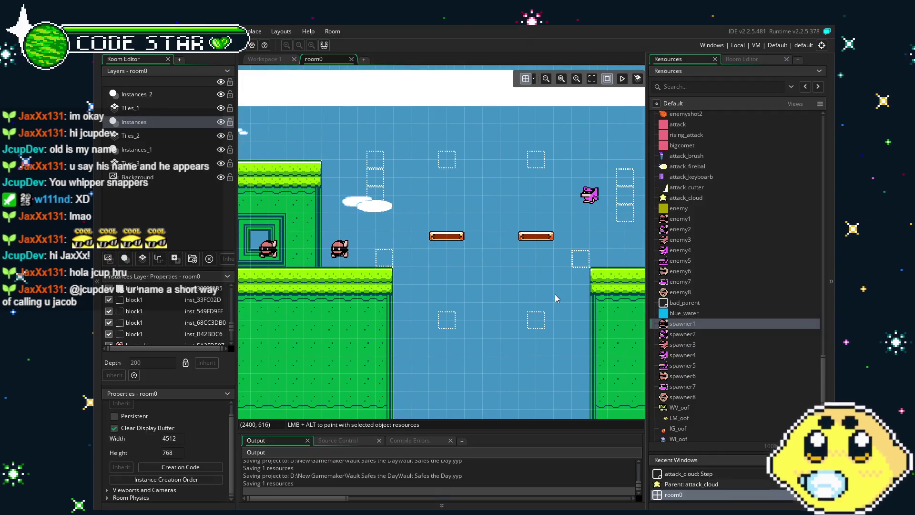
Step: Run the game with F5 to test the enemies in the level
key(F5)
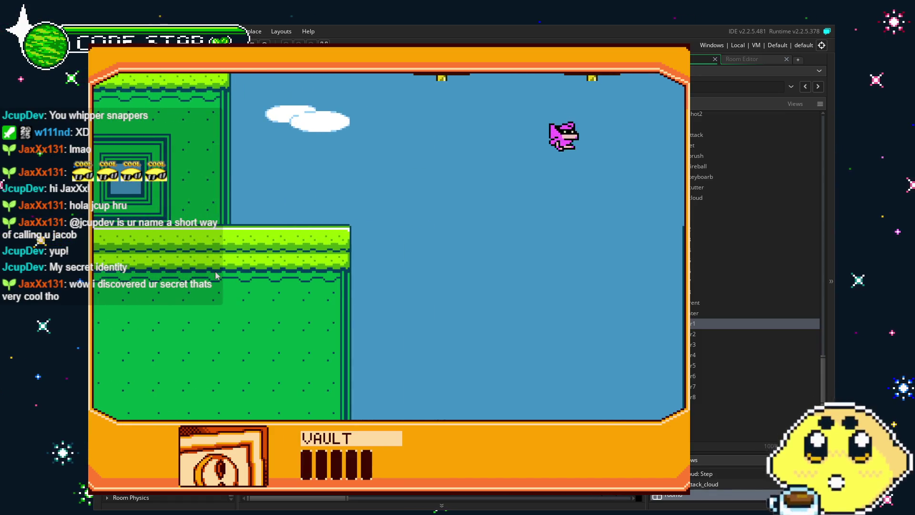
Step: Leave the test run, lower four block1 wall markers around the bridge planks, and save
key(Escape)
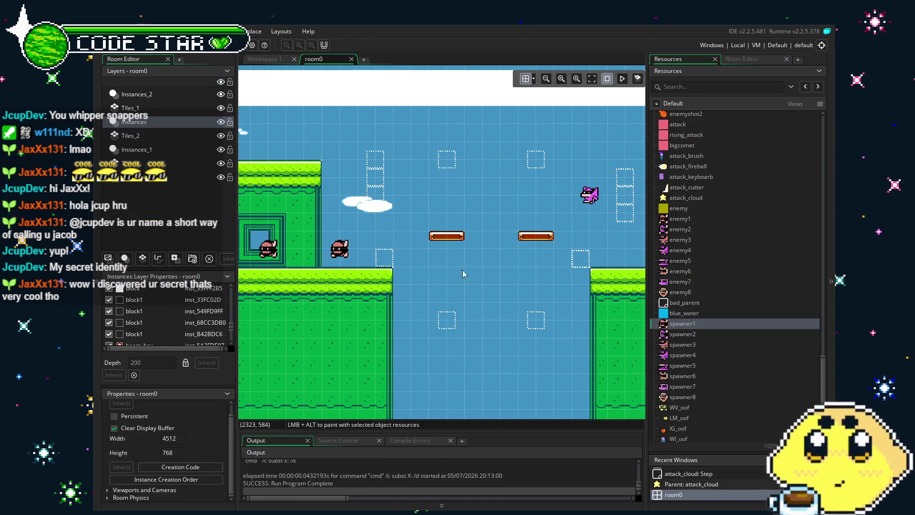
drag(447, 320, 446, 373)
drag(447, 159, 447, 212)
drag(536, 171, 539, 236)
drag(536, 328, 537, 388)
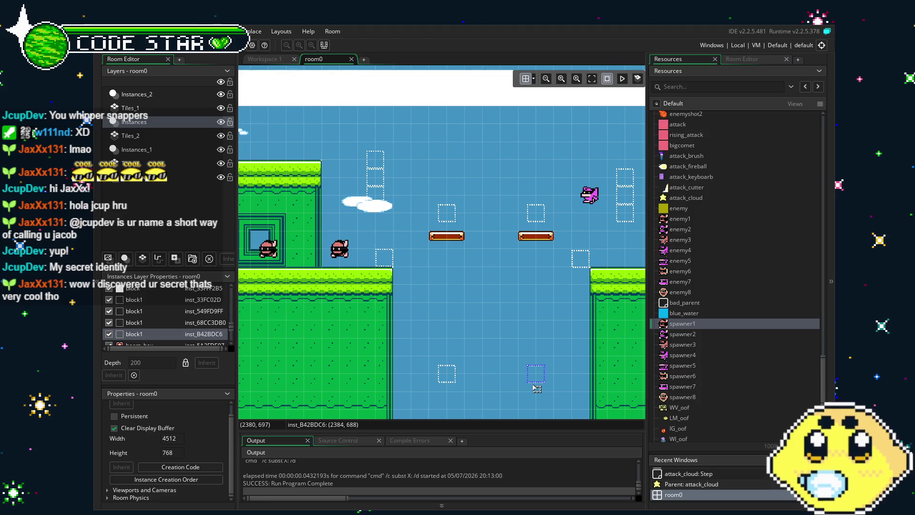
click(441, 315)
drag(446, 316, 501, 318)
key(ctrl+s)
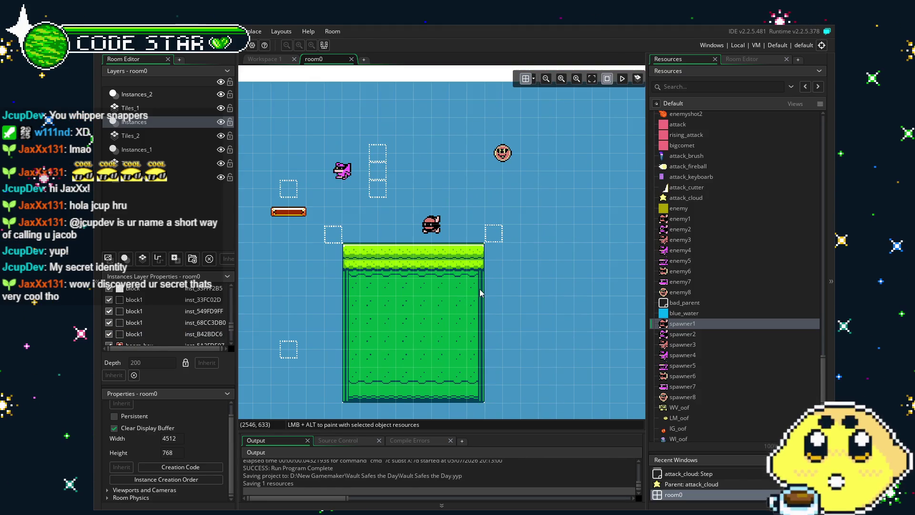
Step: Delete the stray block1 wall block beside the grass ledge
mouse_move(300, 277)
mouse_down()
mouse_move(412, 289)
mouse_move(613, 282)
mouse_move(417, 265)
mouse_up()
click(459, 226)
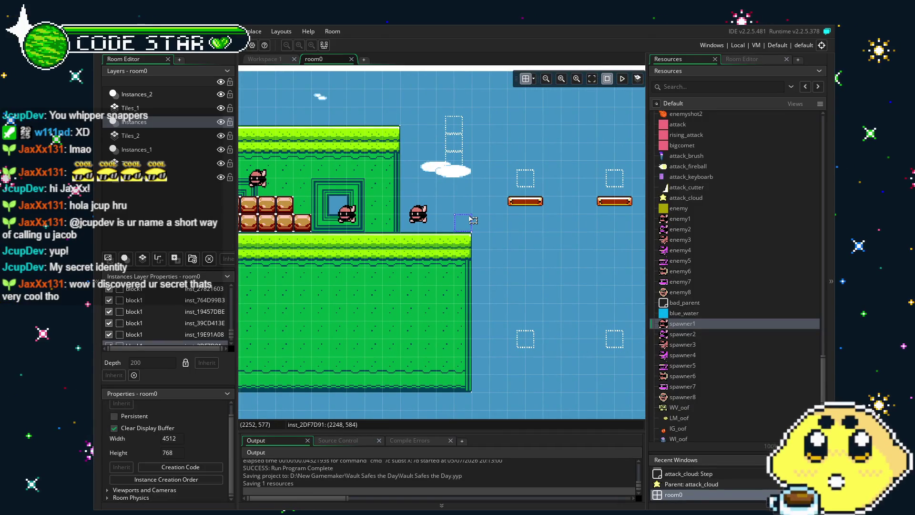
key(Delete)
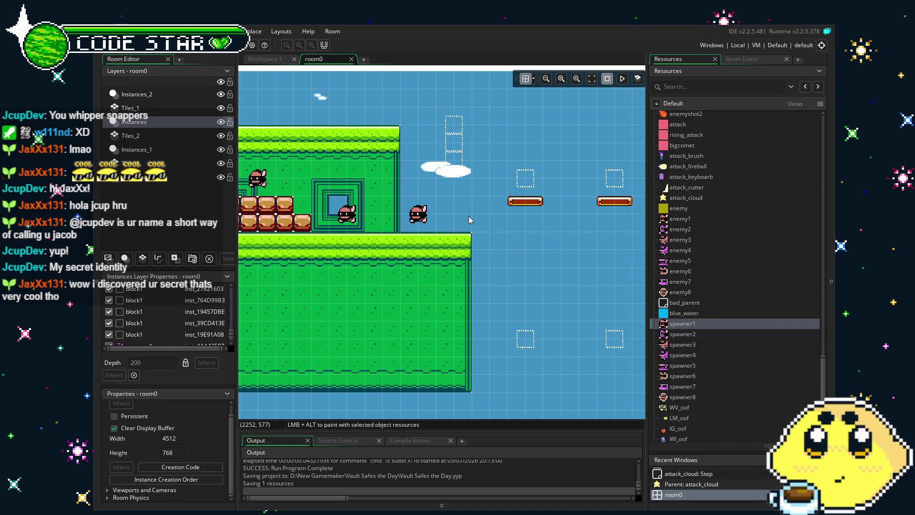
drag(391, 262, 465, 276)
scroll(465, 276, left, 10)
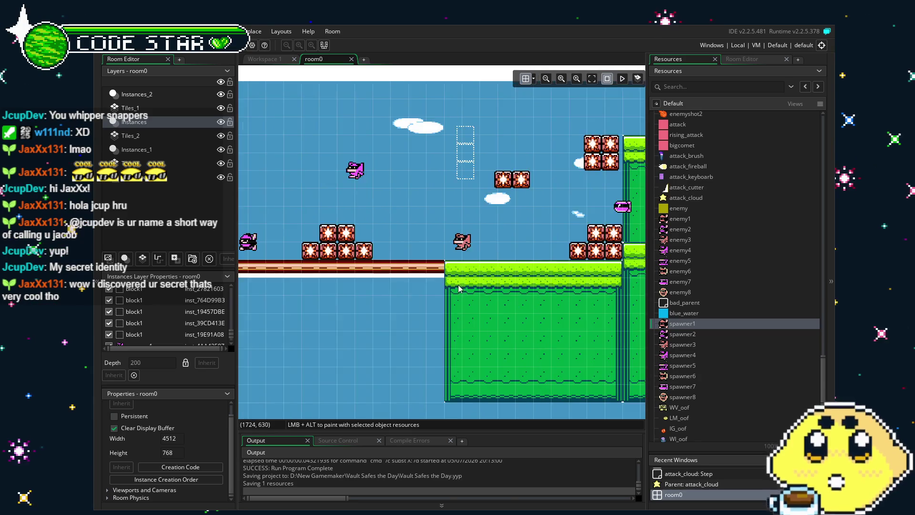
scroll(473, 286, left, 15)
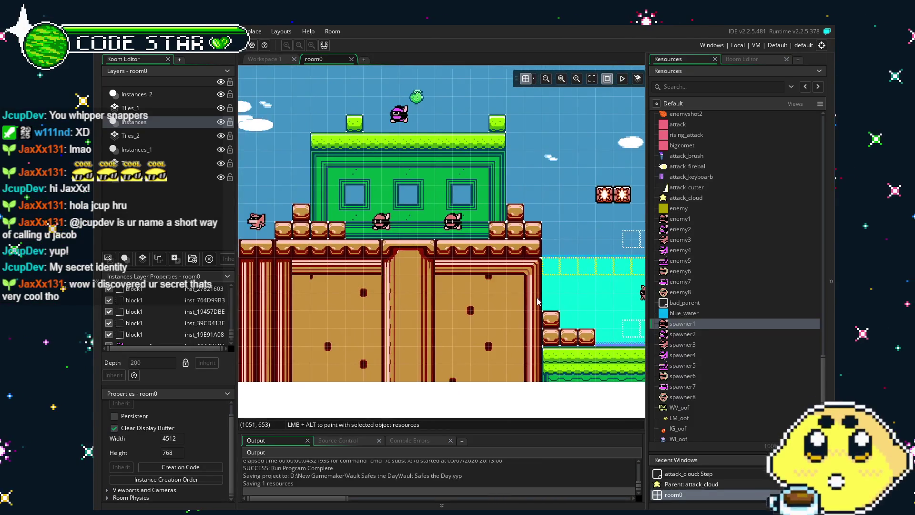
scroll(422, 256, right, 5)
scroll(423, 257, right, 15)
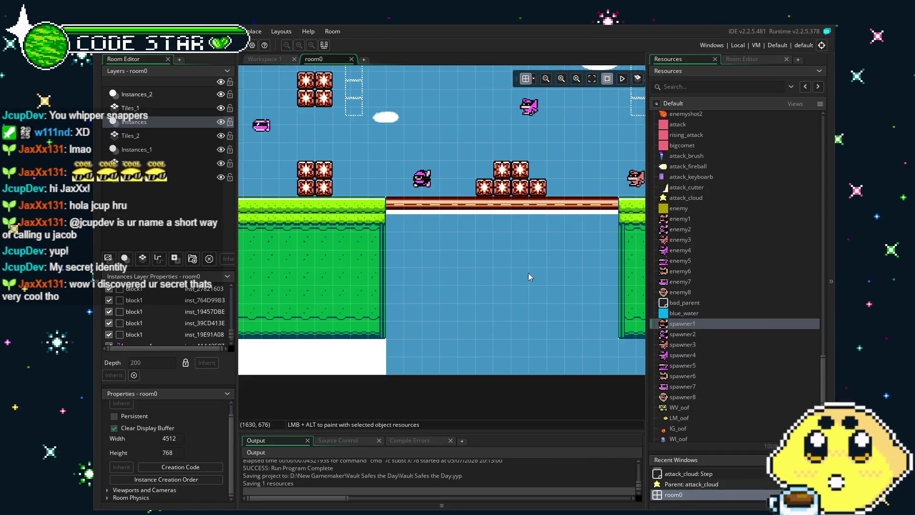
scroll(319, 324, right, 3)
Step: Pan back to the earlier part of the level and shift one block1 marker slightly right
mouse_move(321, 322)
mouse_down()
mouse_move(434, 361)
mouse_move(386, 344)
mouse_move(466, 353)
mouse_up()
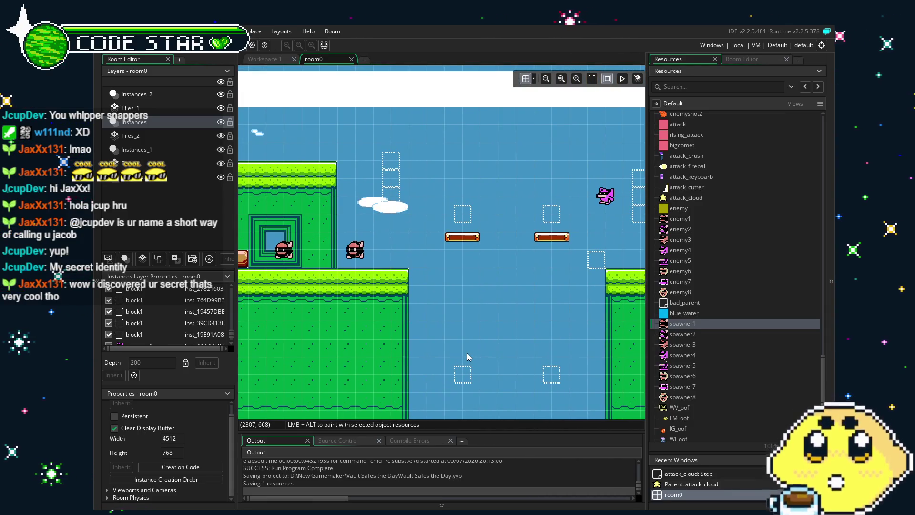
drag(520, 311, 577, 311)
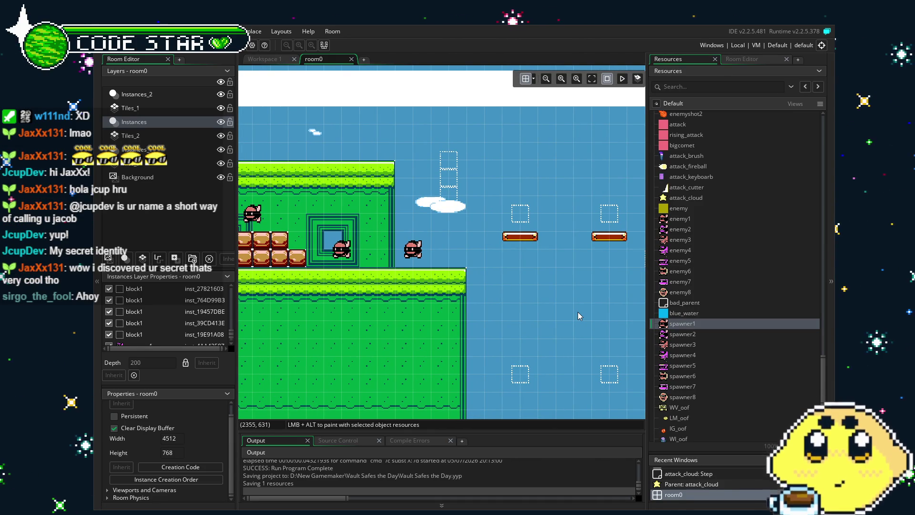
scroll(381, 304, right, 5)
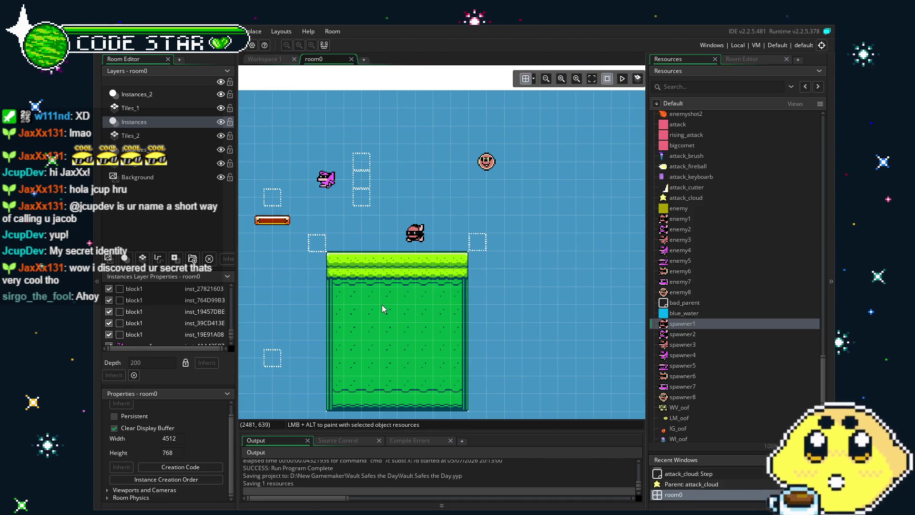
scroll(455, 301, right, 5)
scroll(480, 279, left, 5)
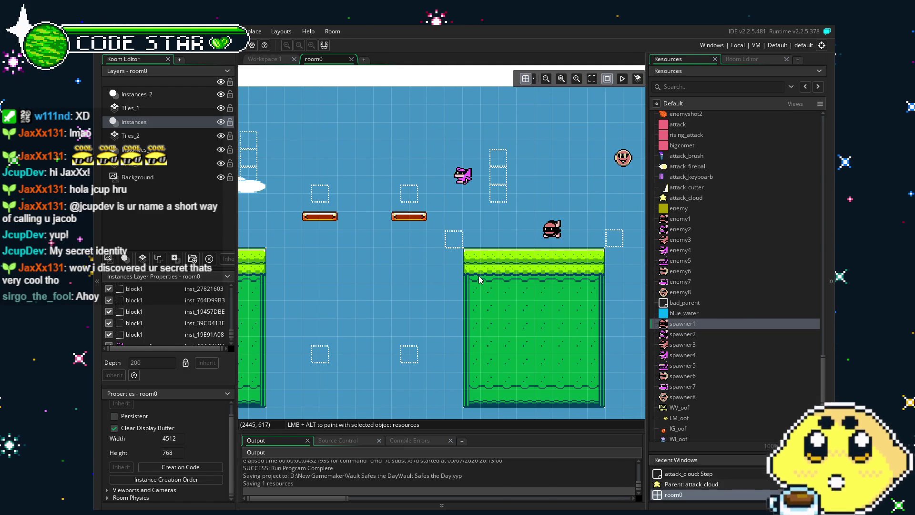
drag(289, 311, 404, 311)
scroll(405, 311, right, 3)
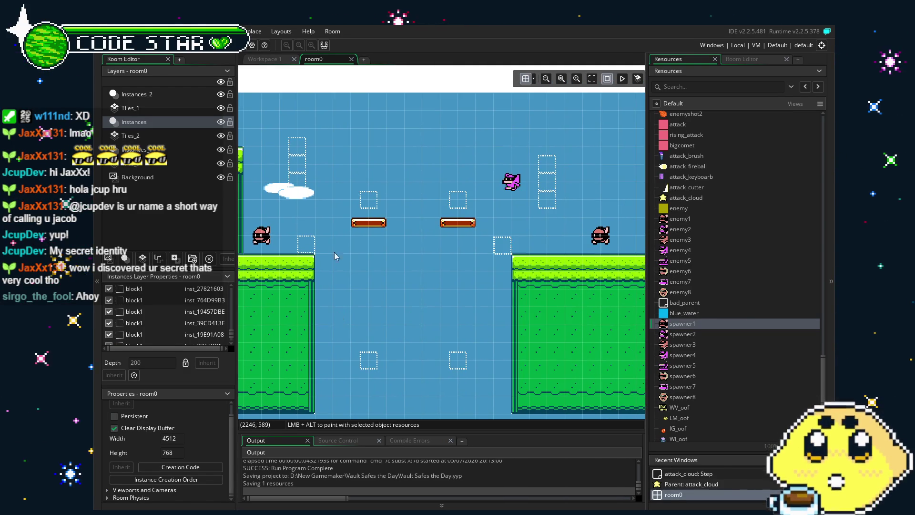
drag(309, 246, 326, 248)
scroll(326, 249, left, 15)
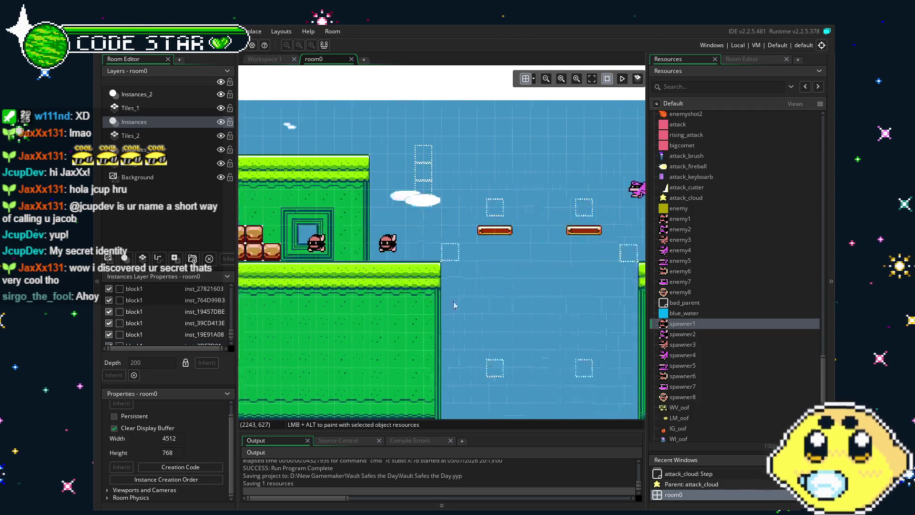
drag(607, 314, 340, 310)
scroll(340, 310, right, 5)
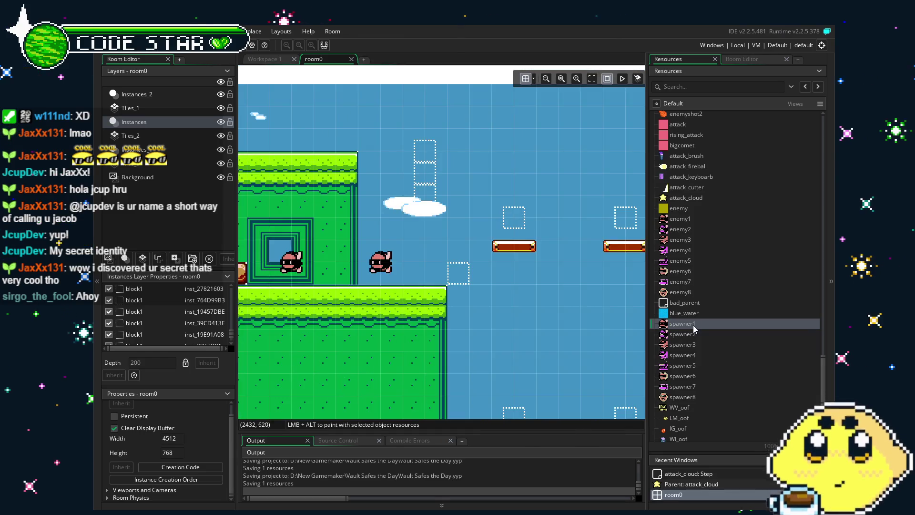
scroll(693, 325, up, 8)
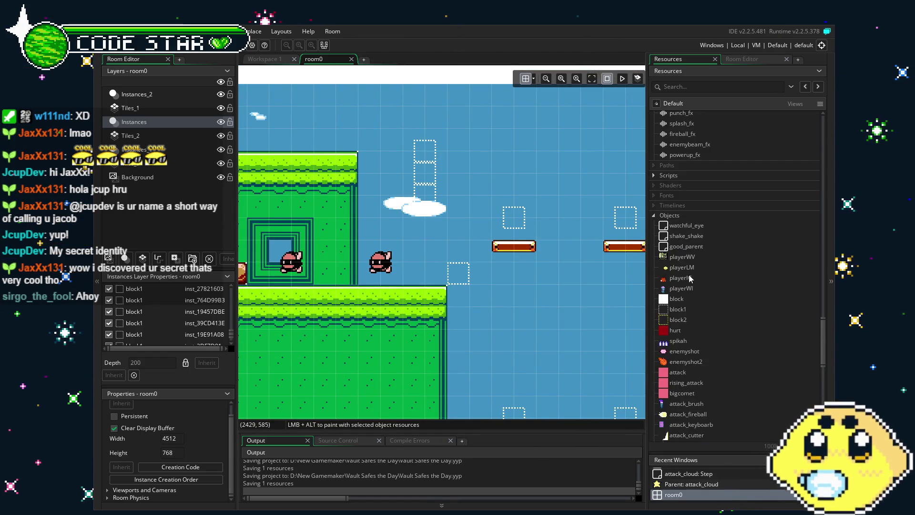
scroll(694, 289, down, 3)
scroll(694, 293, down, 4)
scroll(694, 290, down, 10)
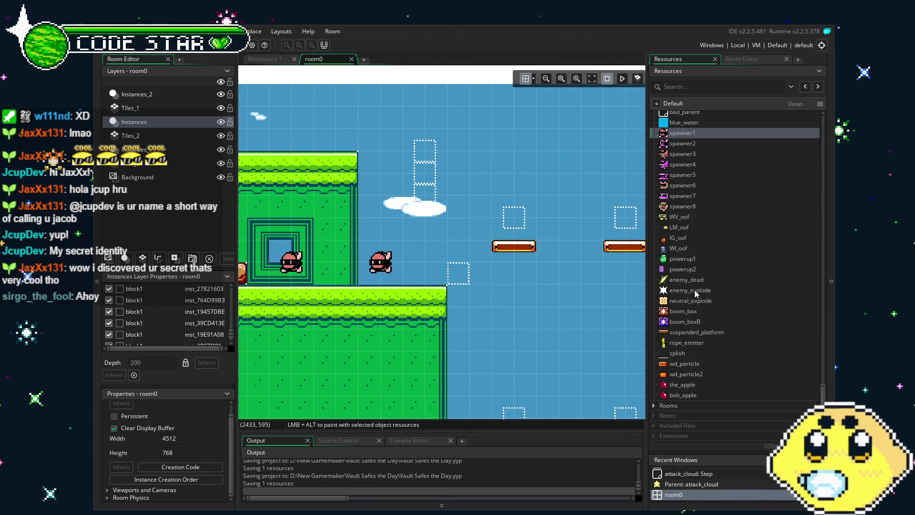
scroll(698, 325, down, 7)
scroll(699, 328, up, 7)
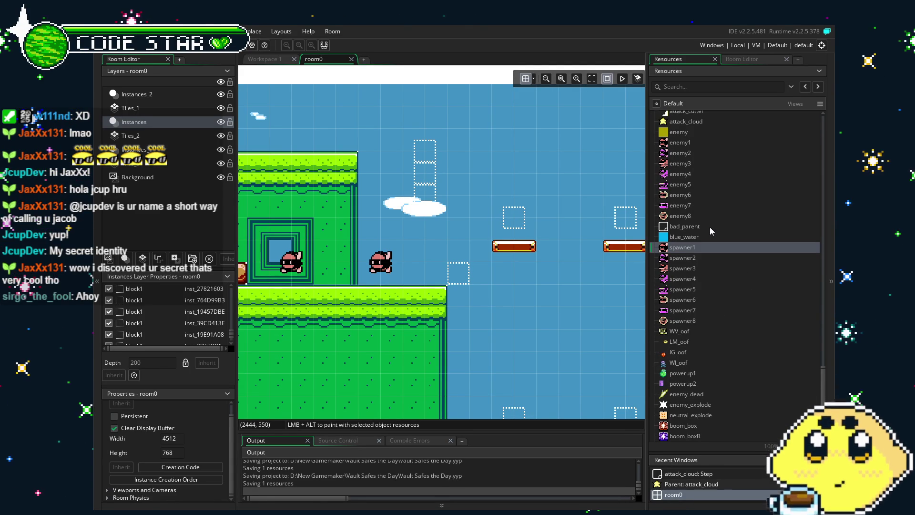
scroll(554, 333, right, 3)
scroll(694, 331, up, 2)
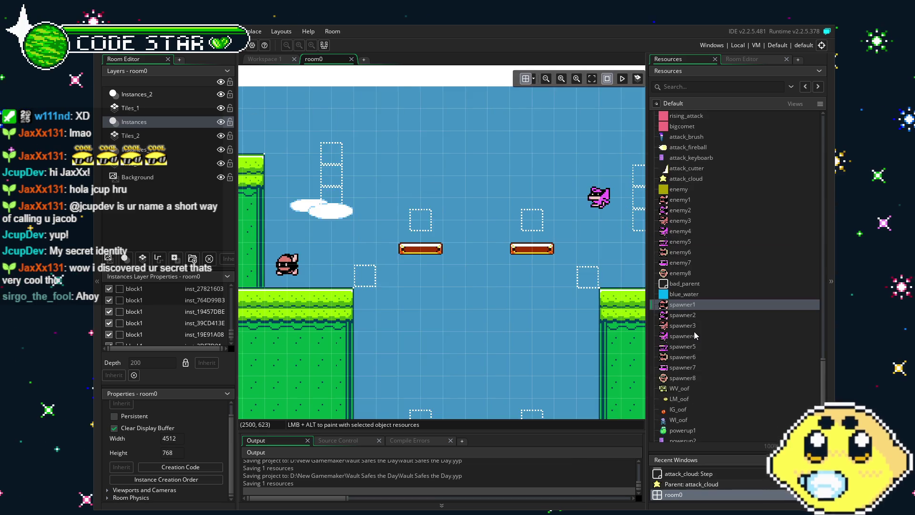
scroll(694, 333, down, 5)
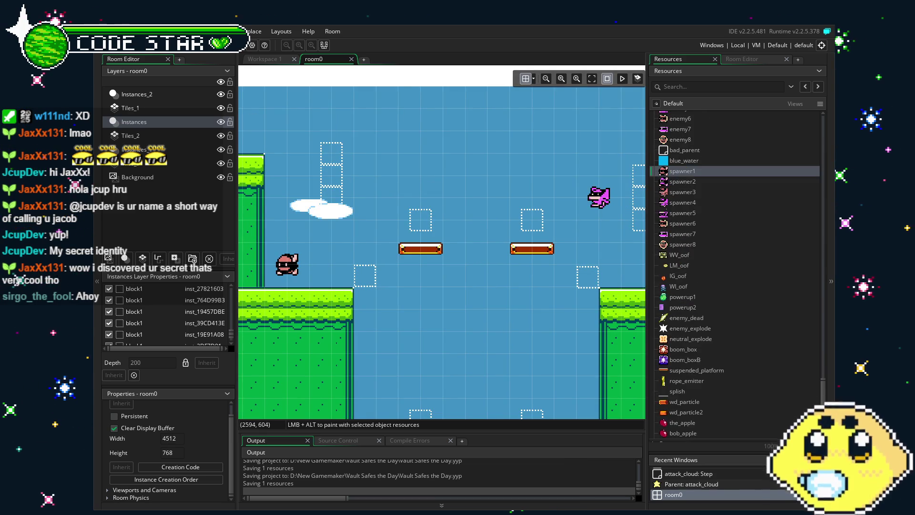
scroll(493, 325, right, 2)
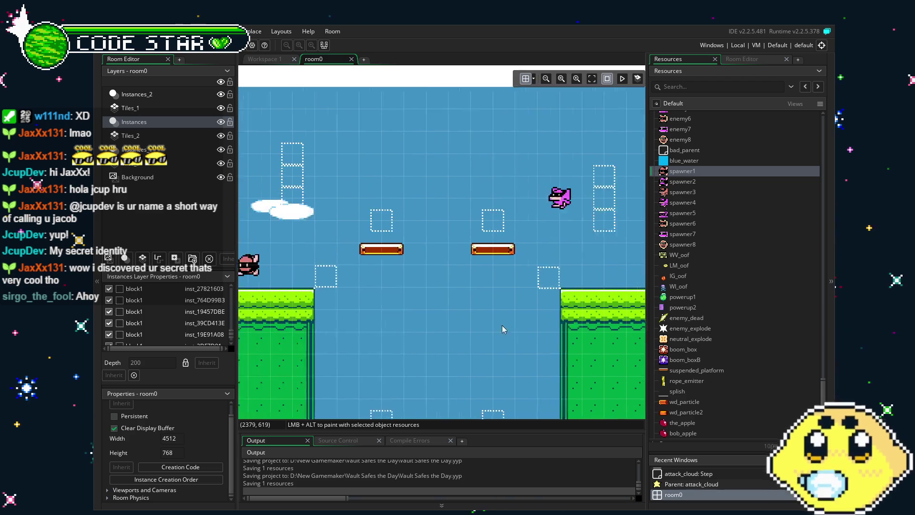
scroll(536, 325, left, 2)
scroll(707, 274, up, 7)
scroll(702, 302, up, 3)
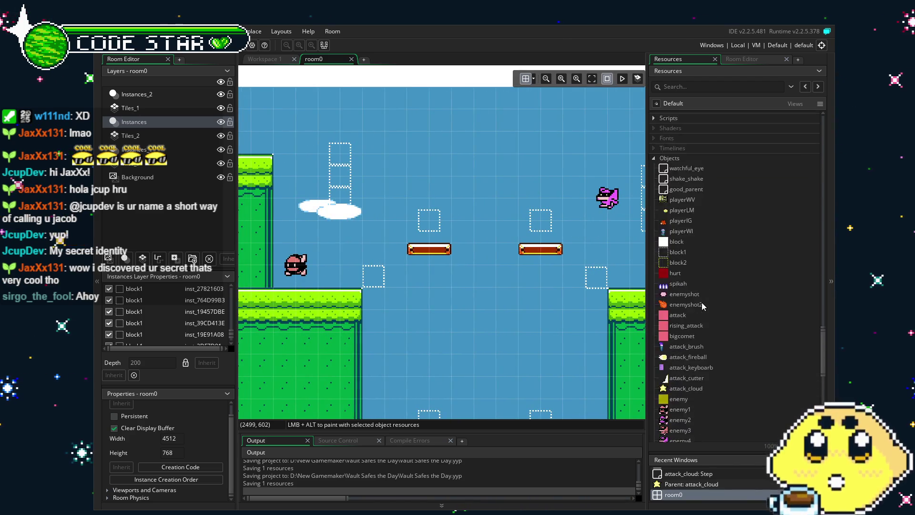
scroll(701, 302, down, 3)
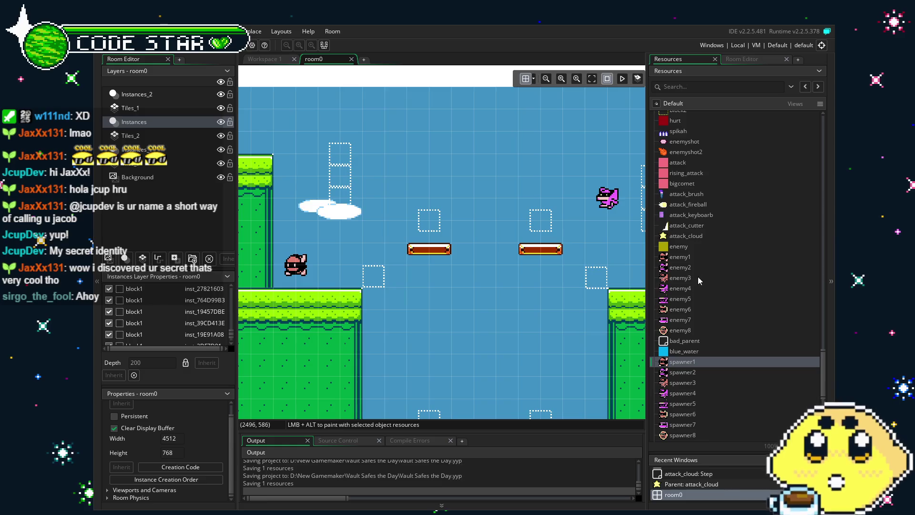
double_click(687, 259)
Step: Open enemy1's Step event and duplicate its wall-turning lines 23–25 below them
click(422, 200)
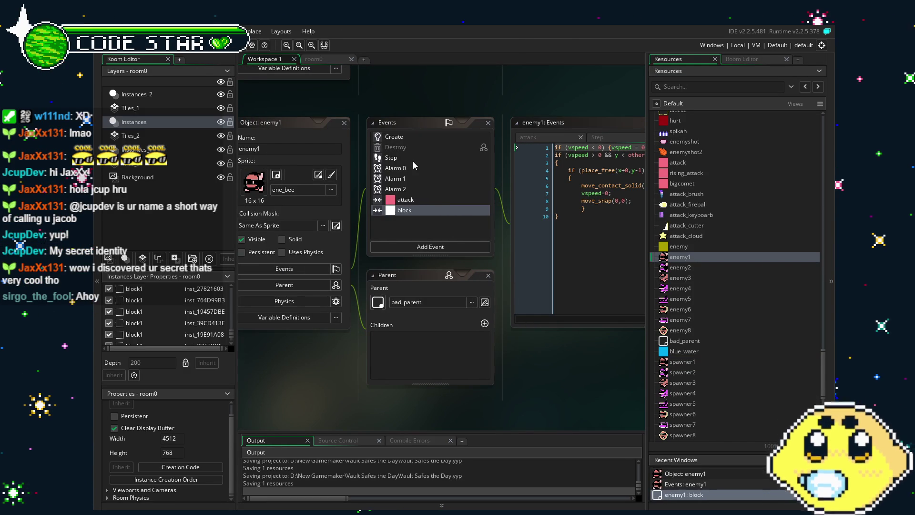
click(388, 160)
double_click(389, 159)
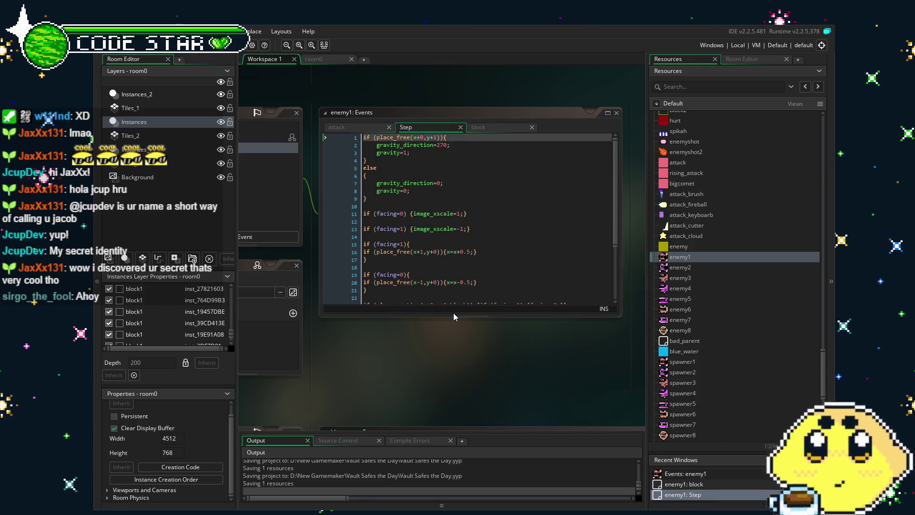
drag(459, 316, 461, 408)
scroll(485, 328, down, 2)
drag(567, 263, 364, 248)
key(ctrl+c)
click(583, 264)
key(Return)
key(Return)
key(ctrl+v)
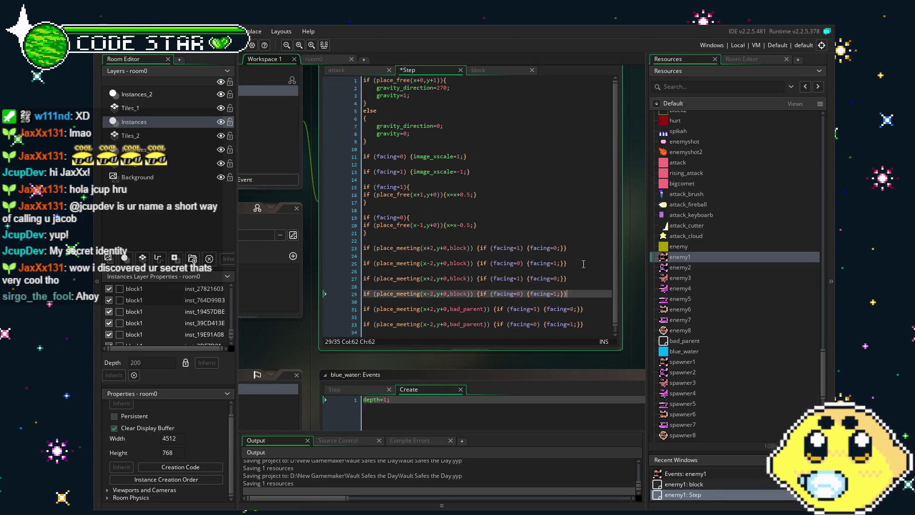
Step: Change block to block1 on lines 27 and 29 of the duplicated collision checks
scroll(554, 286, down, 1)
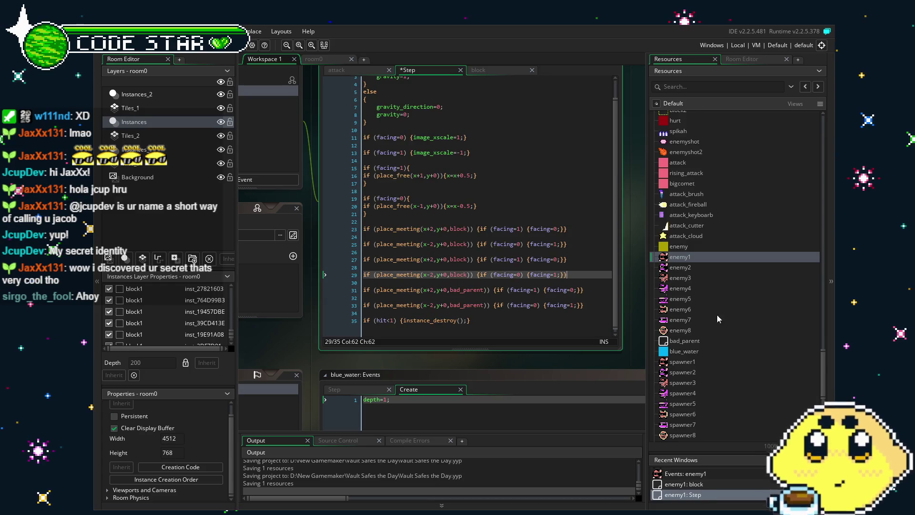
scroll(722, 324, up, 5)
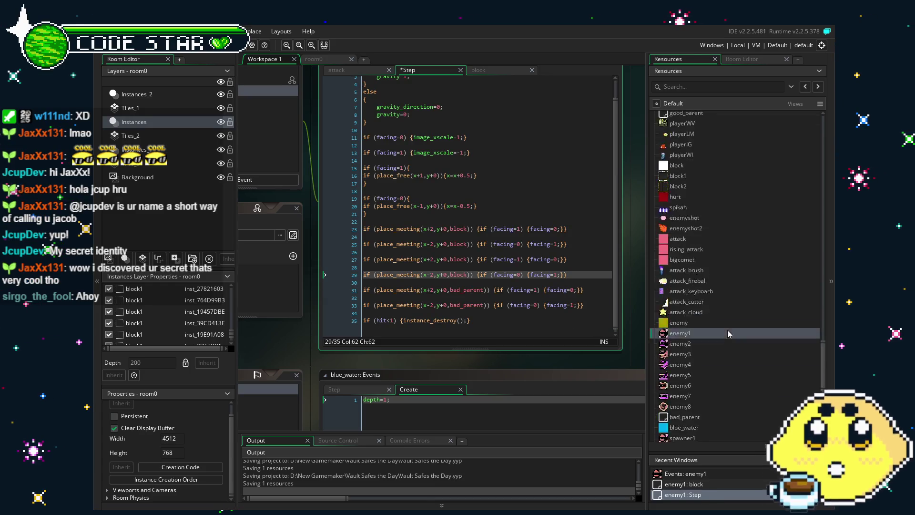
click(466, 259)
text(1)
click(468, 275)
text(1)
drag(572, 275, 316, 259)
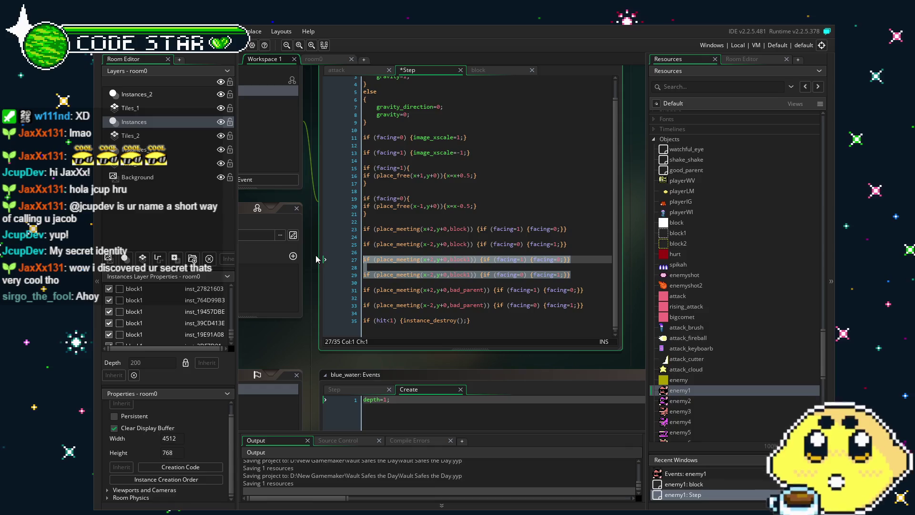
click(460, 299)
Step: Open the enemy2 object from the Resources tree
scroll(700, 293, down, 2)
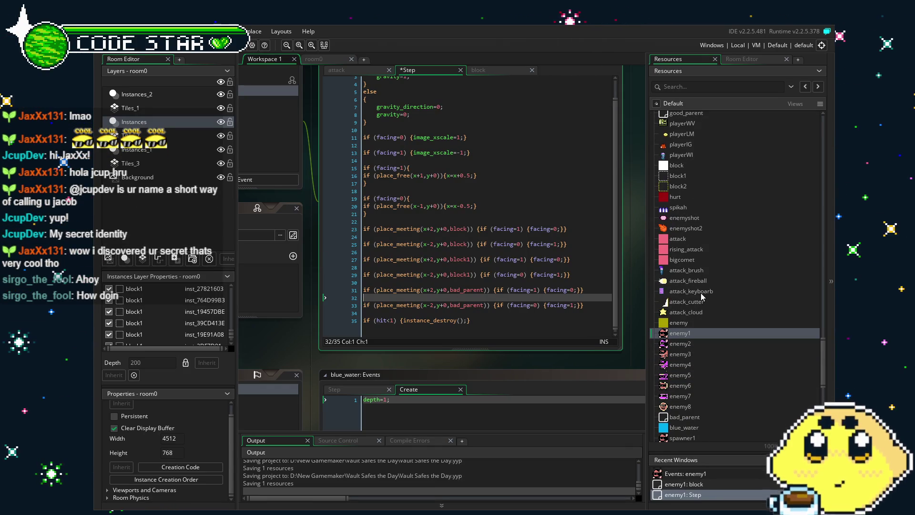
scroll(703, 333, down, 2)
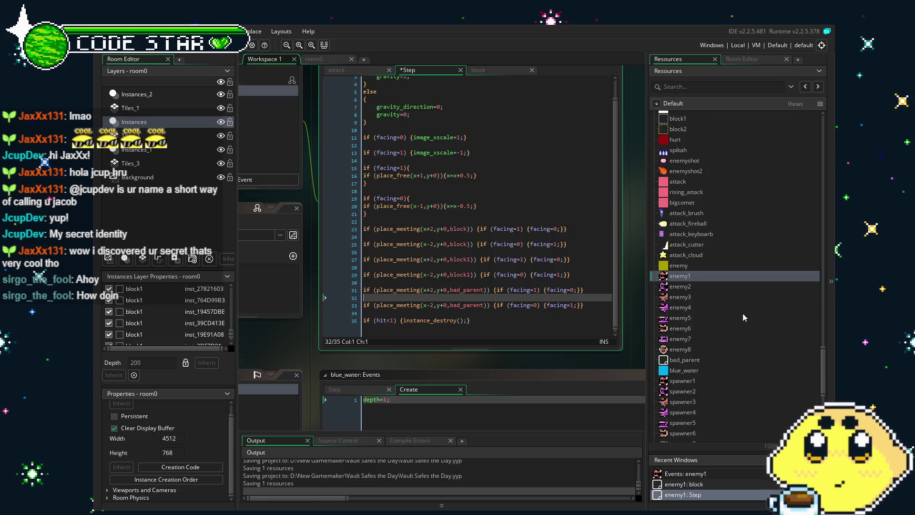
double_click(680, 286)
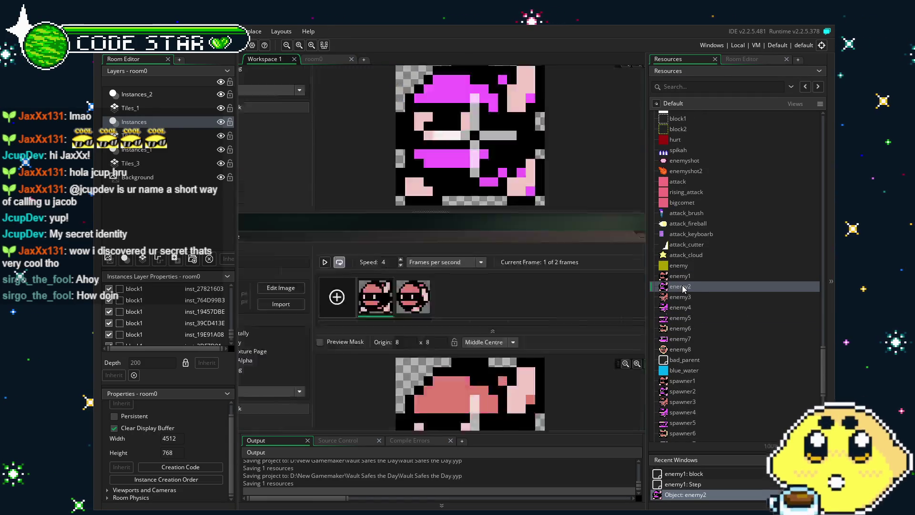
Step: Look over enemy2's parent settings and its Create event code
click(467, 347)
scroll(424, 386, right, 2)
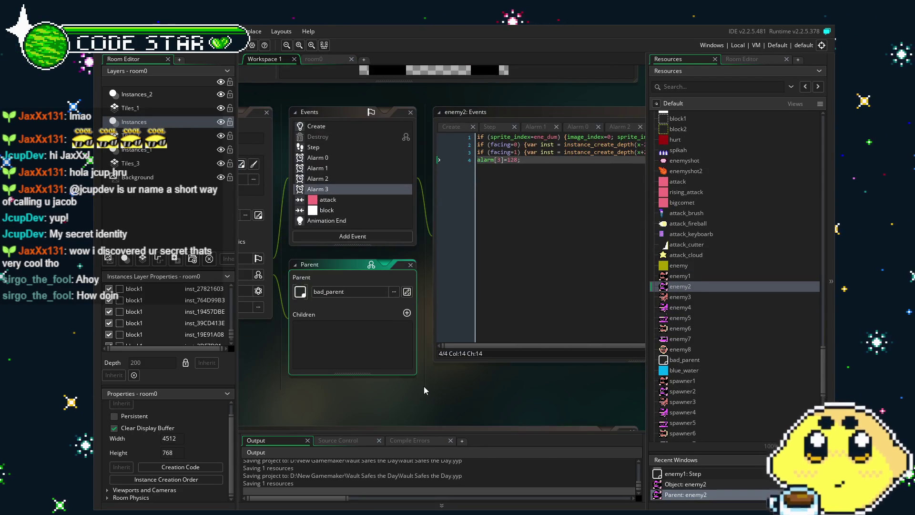
scroll(338, 200, up, 2)
scroll(335, 210, down, 2)
click(316, 126)
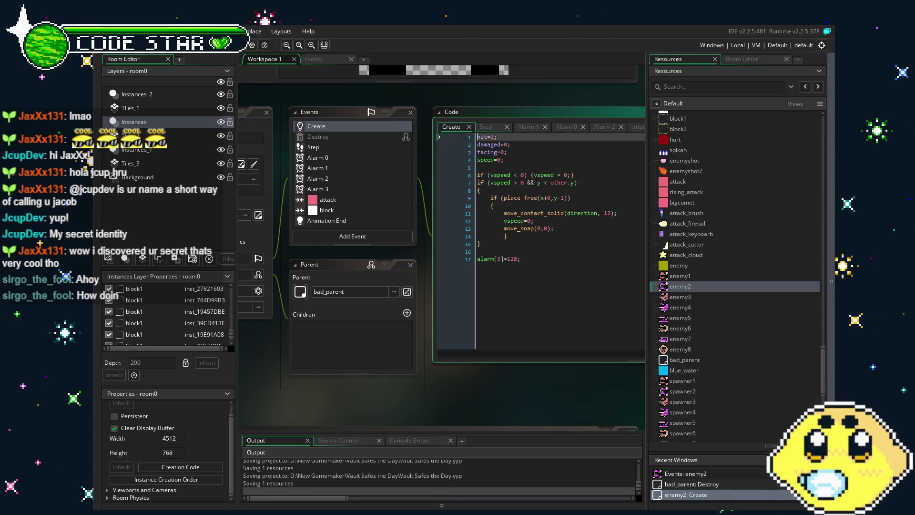
mouse_move(429, 397)
mouse_down()
mouse_move(402, 397)
mouse_move(433, 400)
mouse_up()
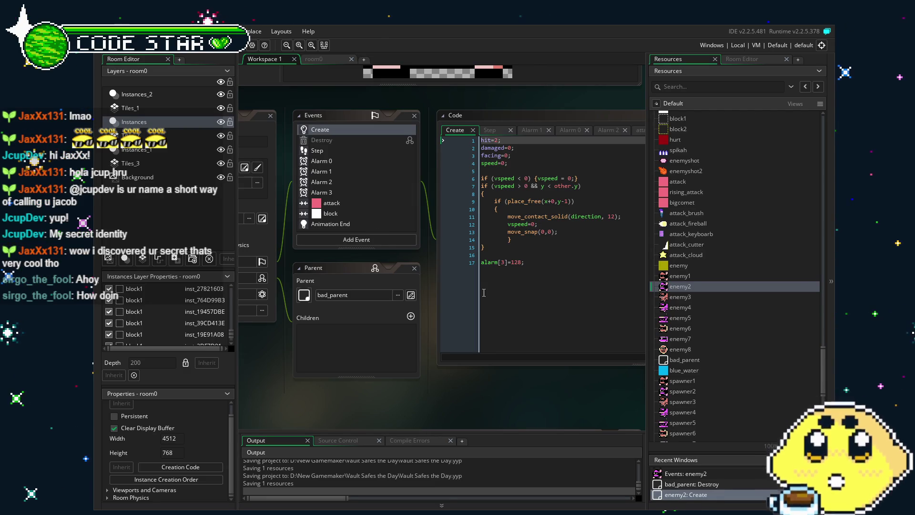
click(475, 362)
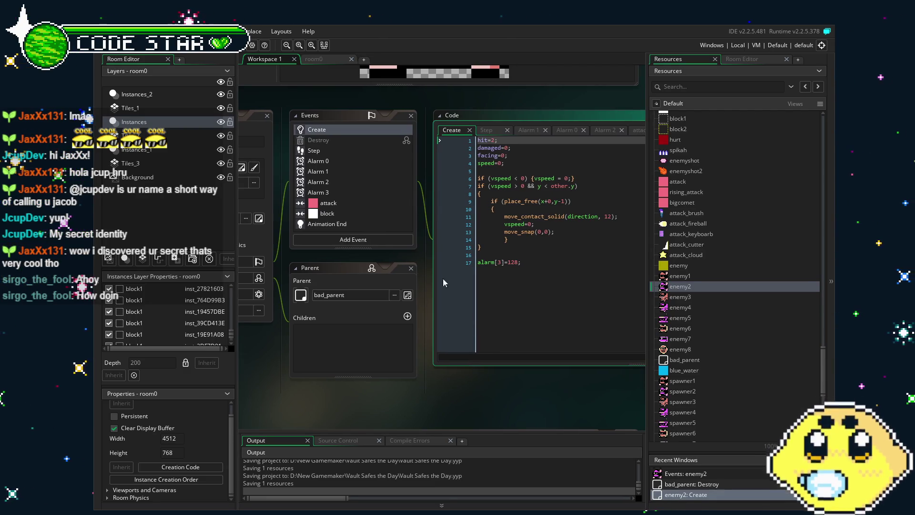
scroll(340, 223, up, 2)
scroll(340, 223, down, 2)
drag(320, 278, 419, 279)
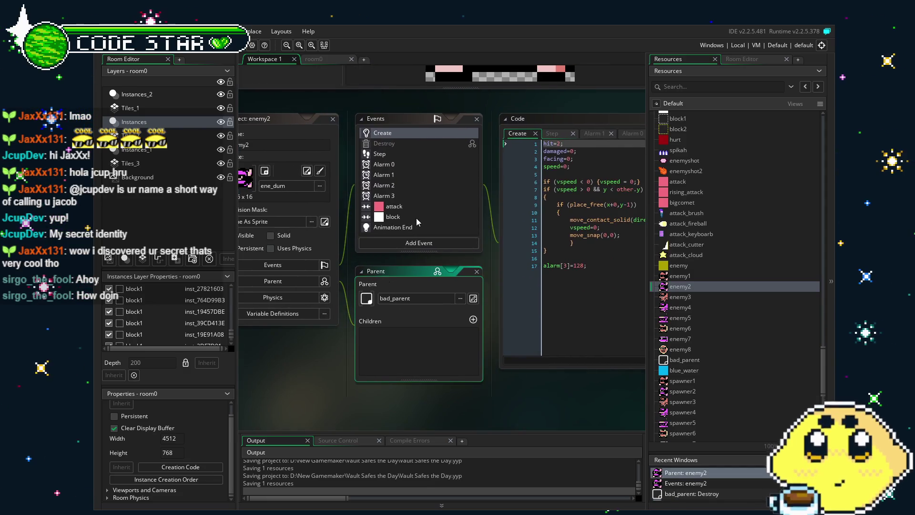
Step: Paste the block1 collision lines into enemy2's Step event after its block checks, with spacing
click(416, 155)
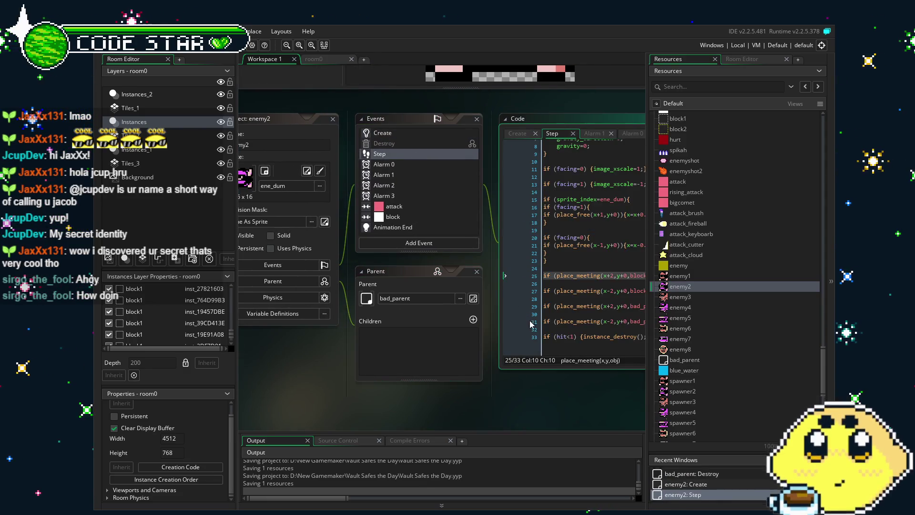
click(543, 321)
click(595, 287)
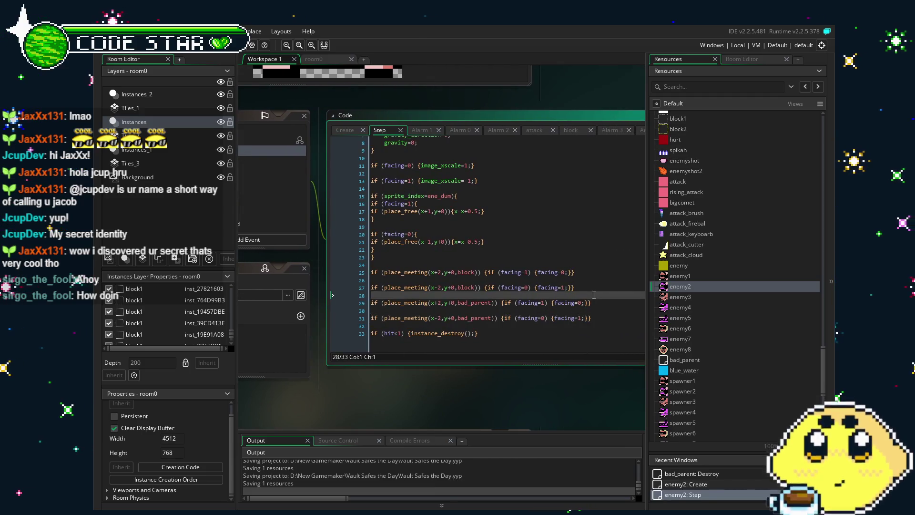
key(ctrl+v)
key(Up)
key(Up)
key(Home)
key(Return)
key(Down)
key(Down)
key(End)
scroll(595, 285, down, 2)
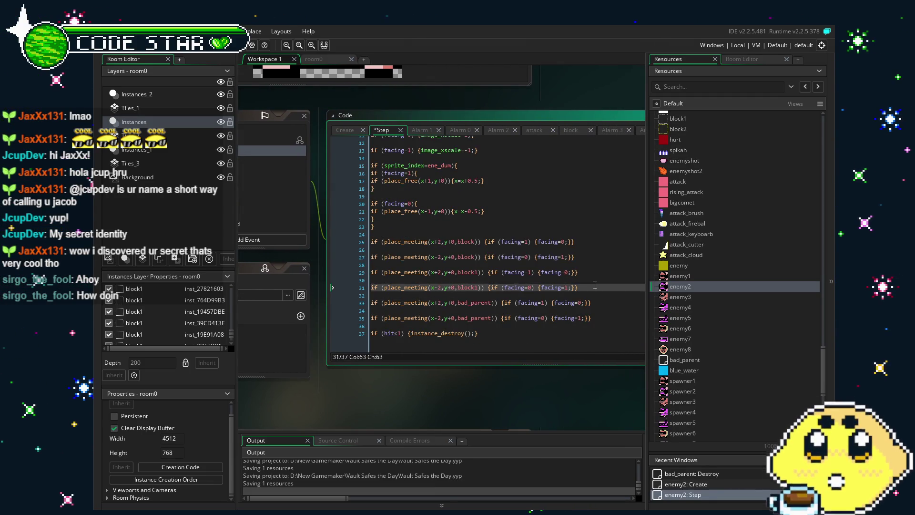
Step: Open enemy3's Step event and paste the block1 collision lines at line 26
double_click(680, 297)
click(341, 151)
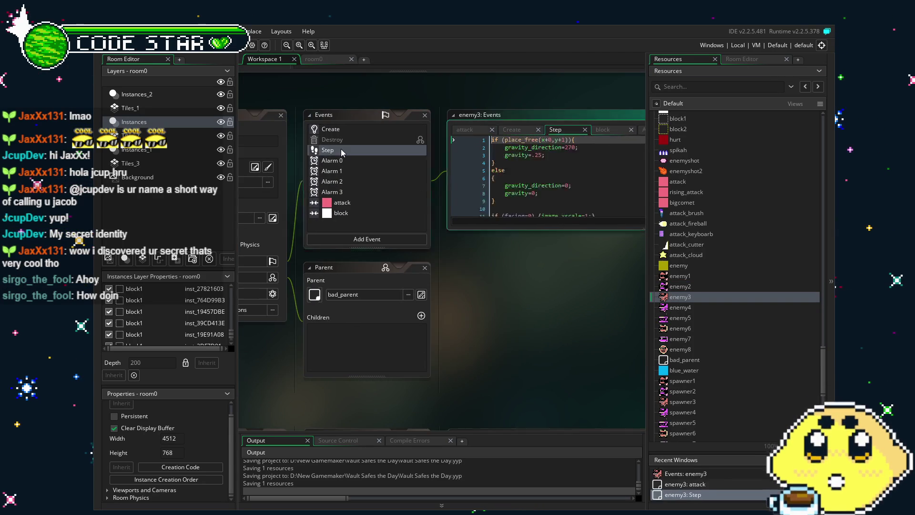
drag(533, 231, 529, 395)
click(547, 302)
key(ctrl+v)
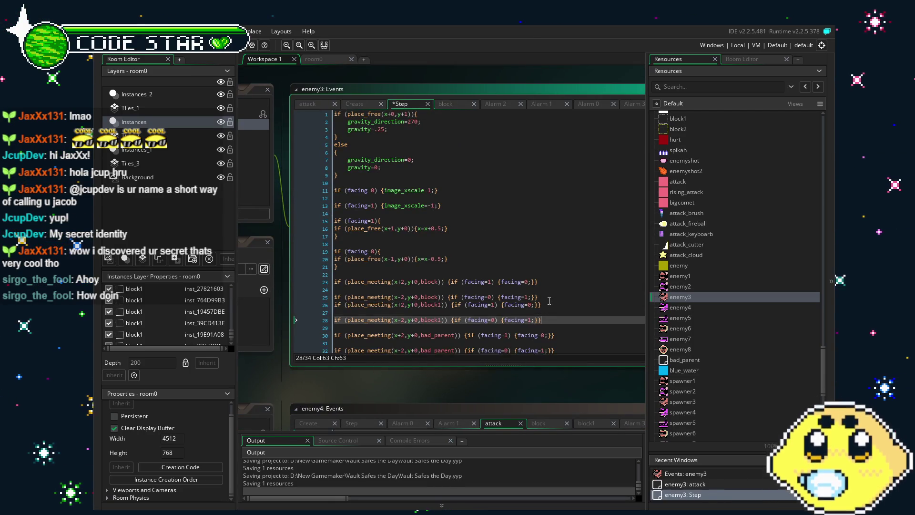
scroll(511, 297, down, 2)
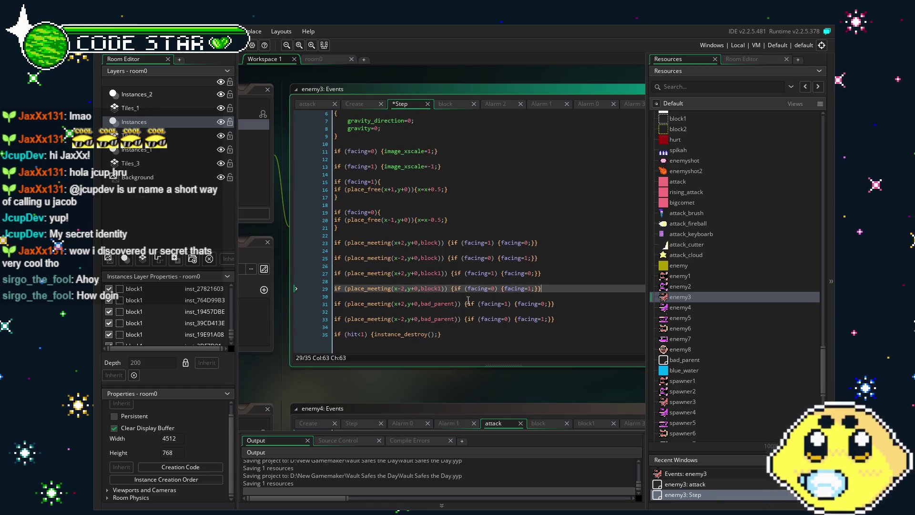
Step: Open enemy4, enemy5, enemy6, enemy7 and enemy8 in turn, then reopen enemy1
double_click(700, 307)
double_click(695, 317)
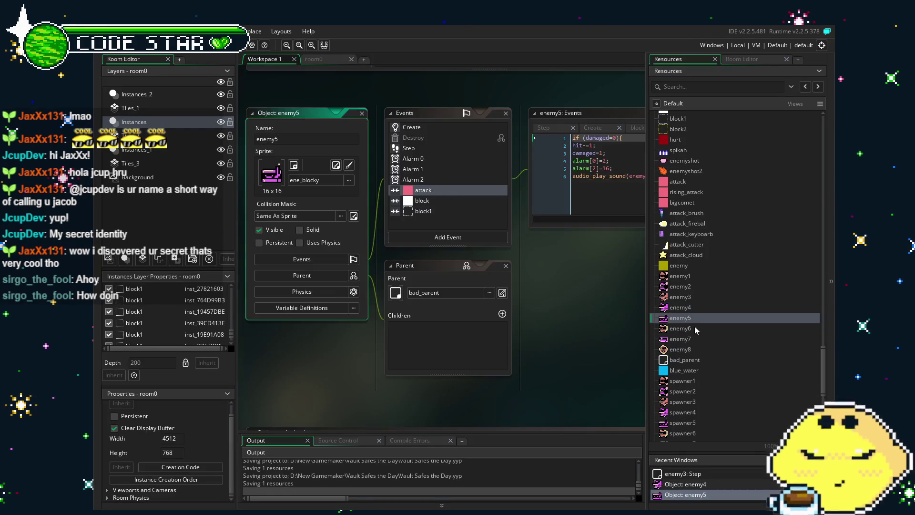
double_click(694, 328)
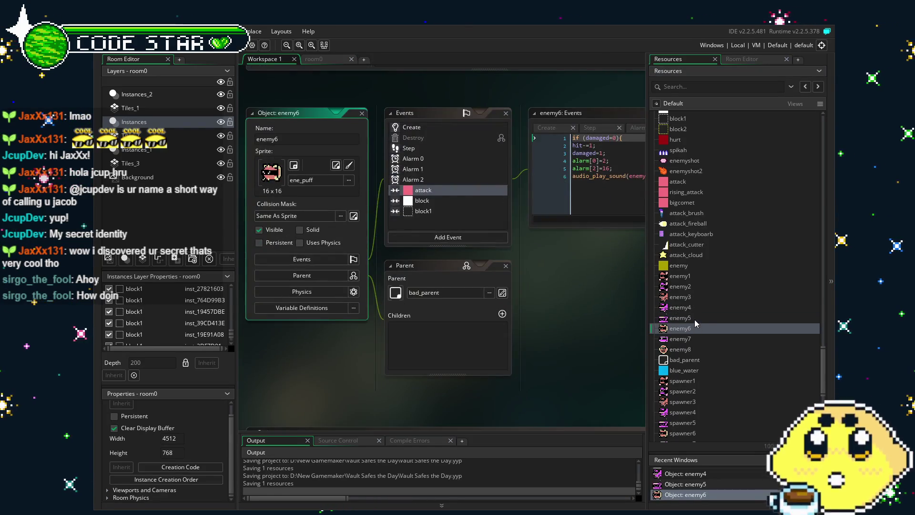
drag(587, 324, 530, 324)
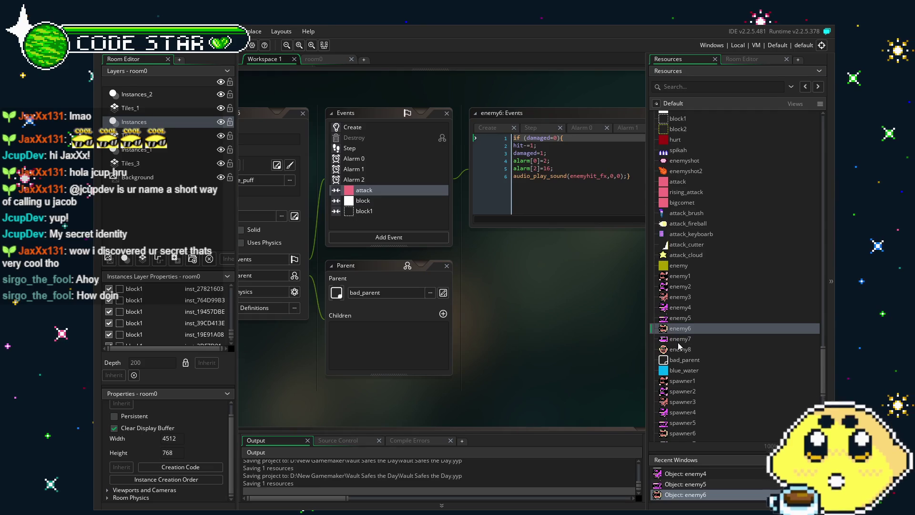
double_click(679, 339)
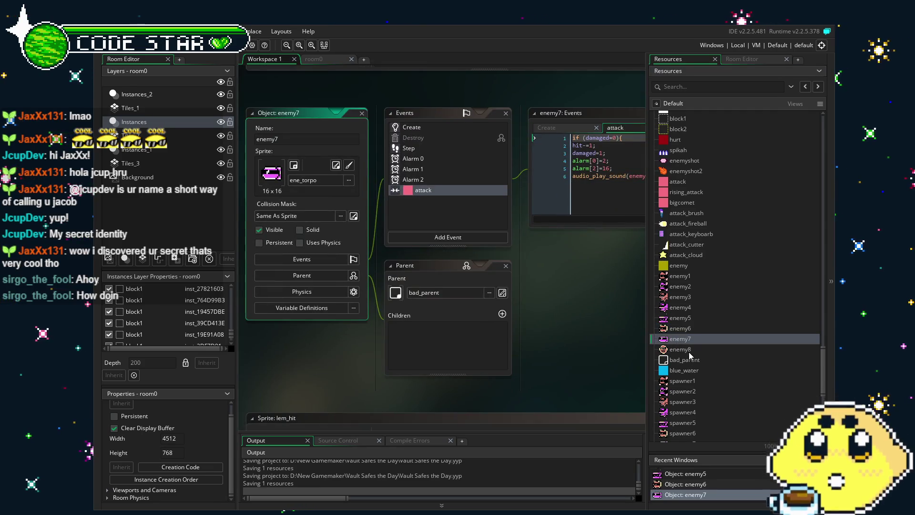
double_click(686, 350)
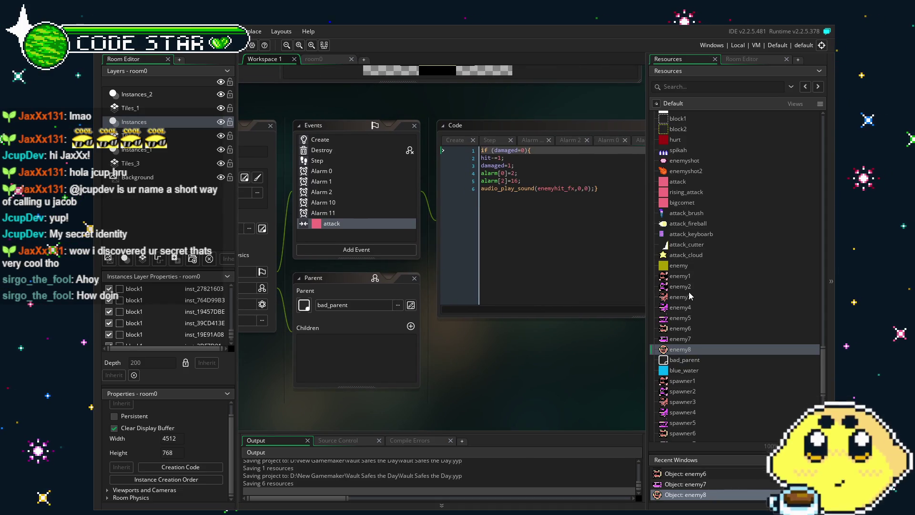
click(686, 277)
double_click(687, 277)
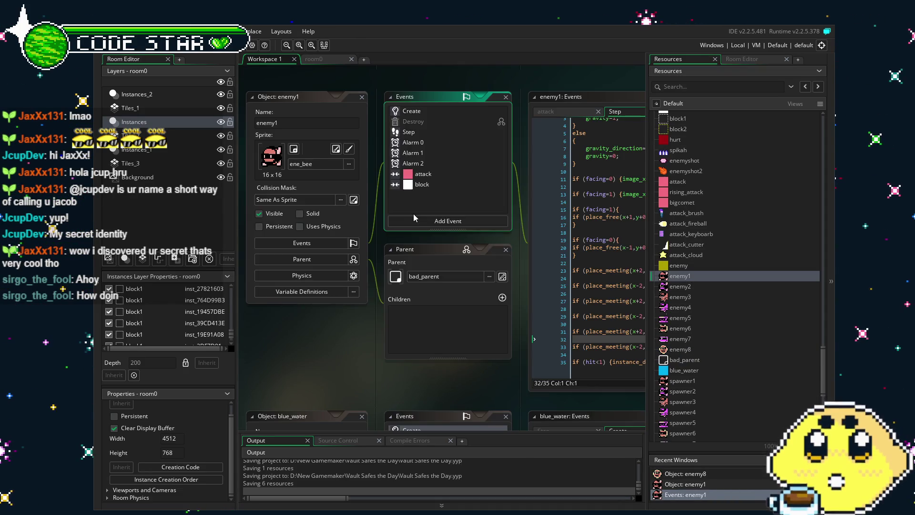
Step: Add an unwanted Outside Room event to enemy1 and delete it again
click(426, 221)
mouse_move(457, 351)
click(505, 364)
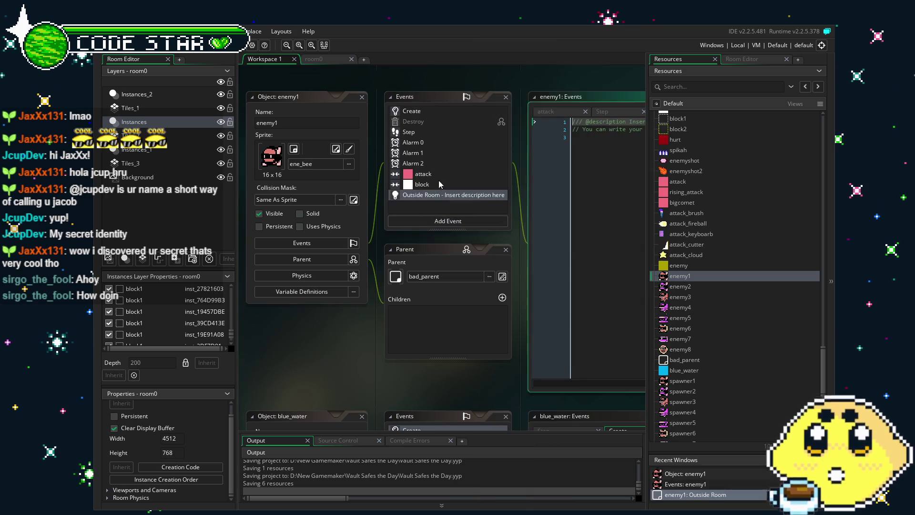
key(Delete)
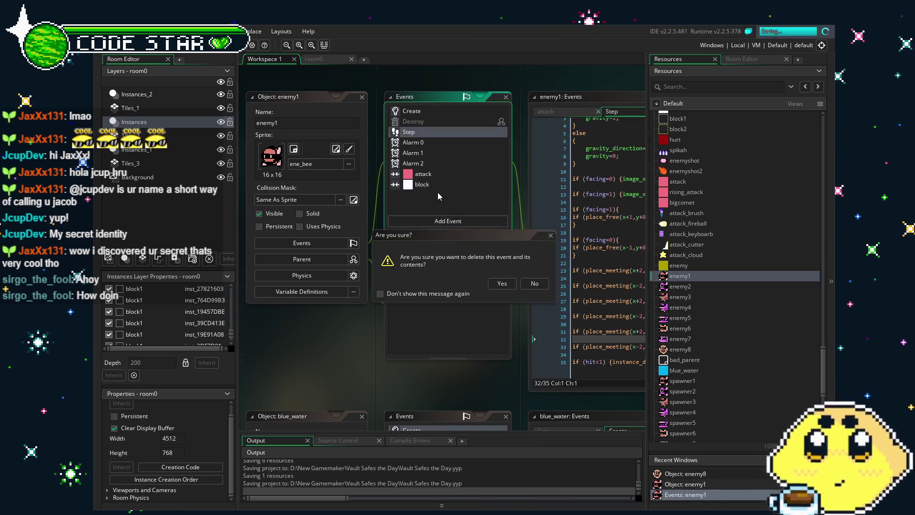
key(Return)
Step: Add enemy1's Outside View 0 event with instance_change(spawner1,0); and run the game
click(442, 222)
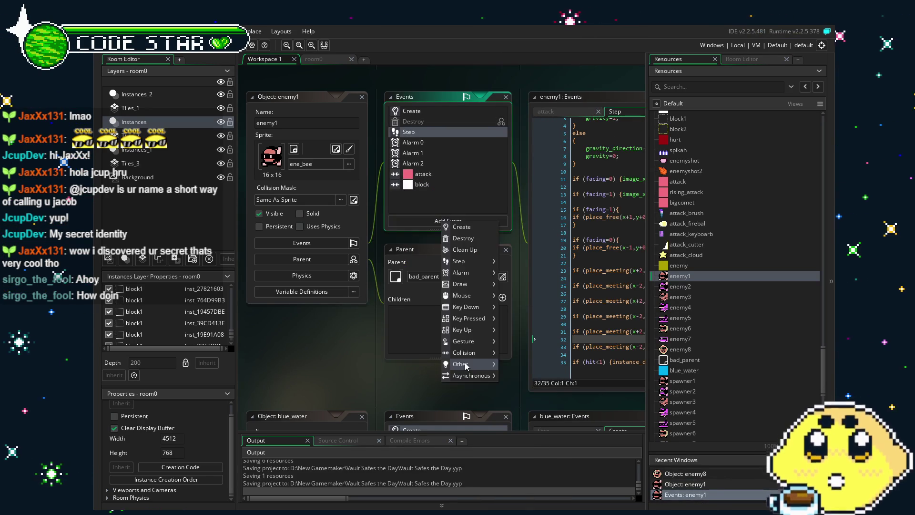
mouse_move(471, 364)
mouse_move(536, 387)
click(577, 356)
text(instance_ch)
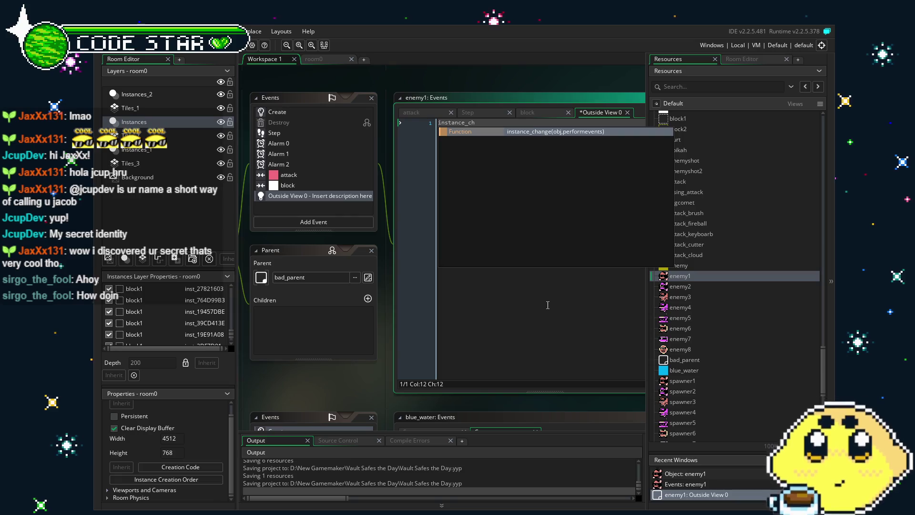
key(Return)
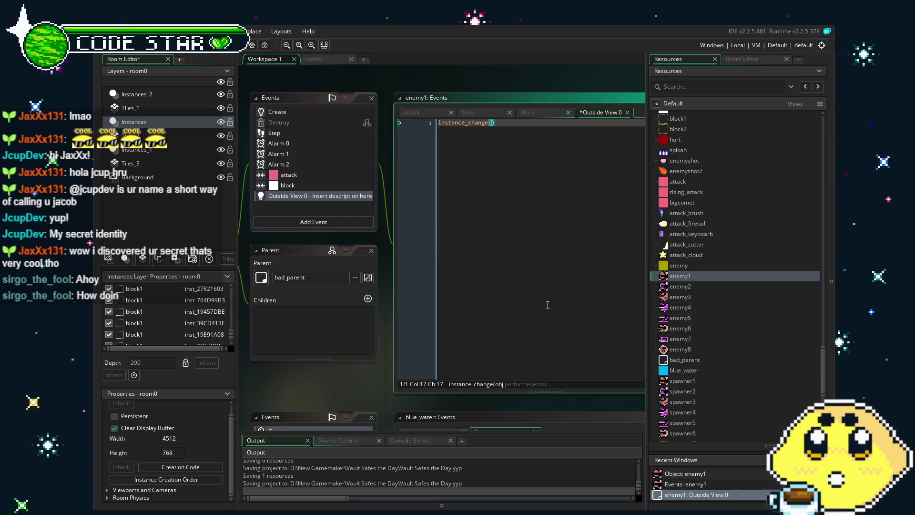
text(spawner1,0)
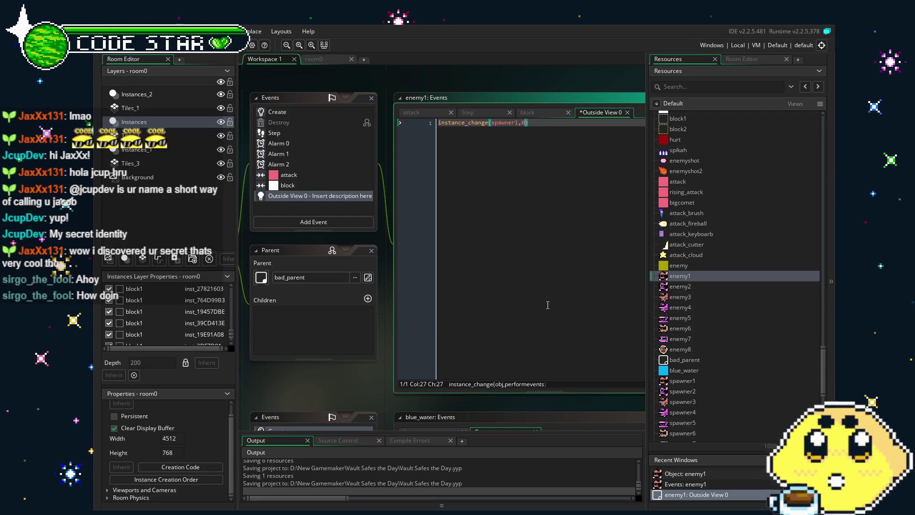
text();)
key(ctrl+a)
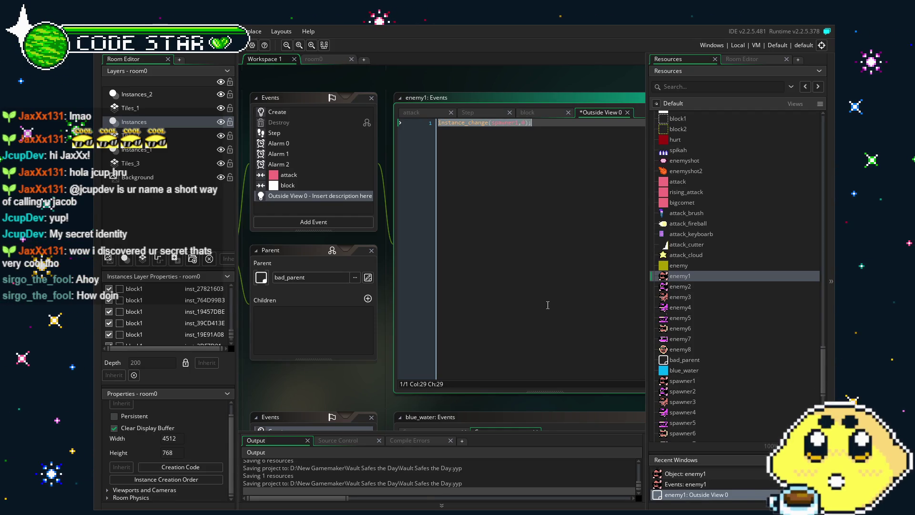
click(547, 305)
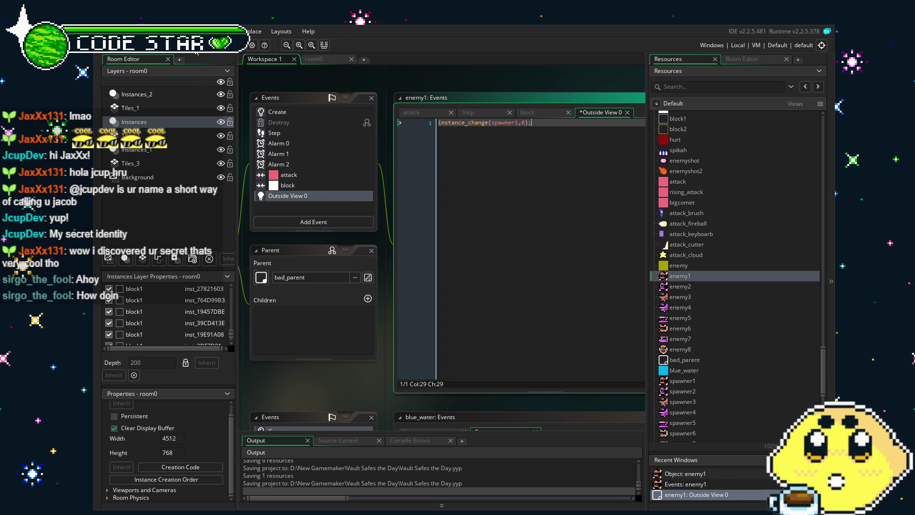
key(F5)
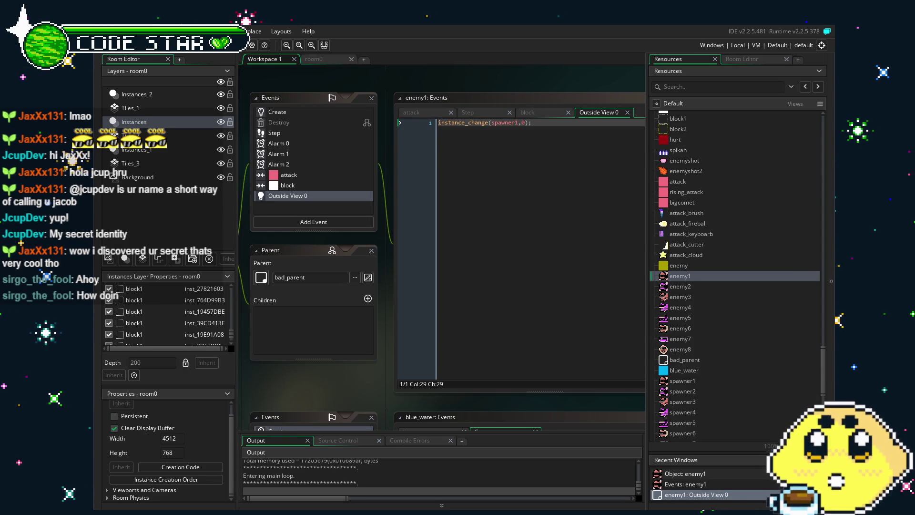
key(Right)
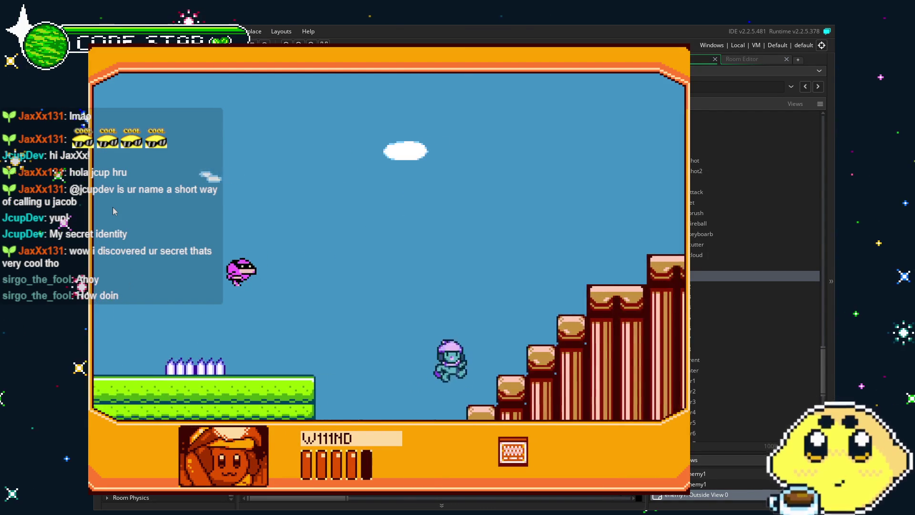
key(Right)
key(Right)
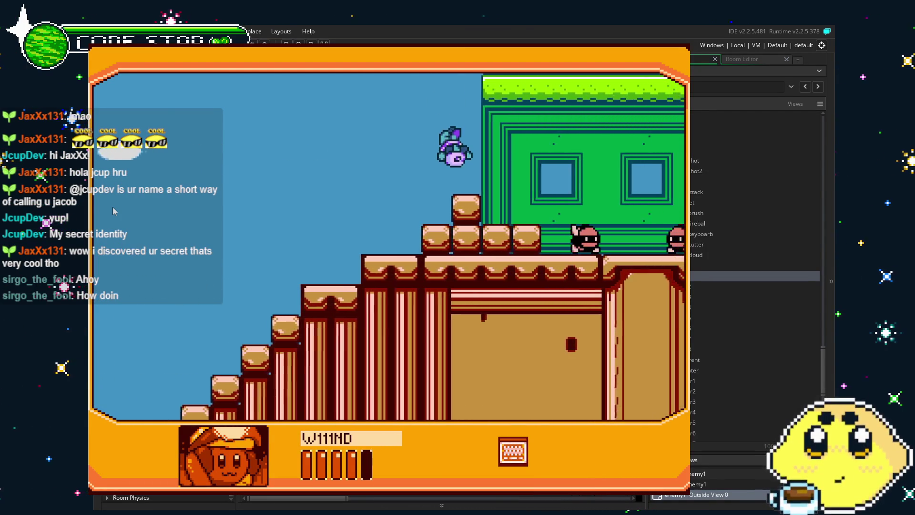
key(Right)
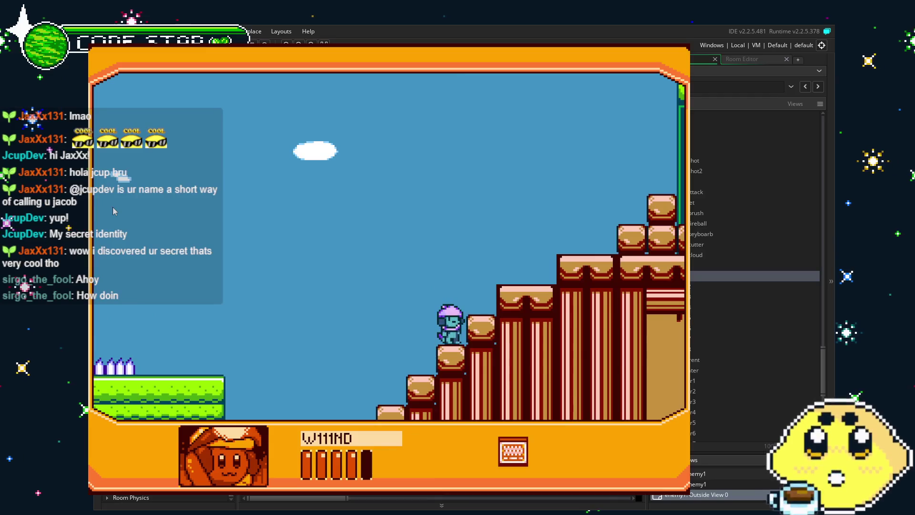
key(Left)
key(Right)
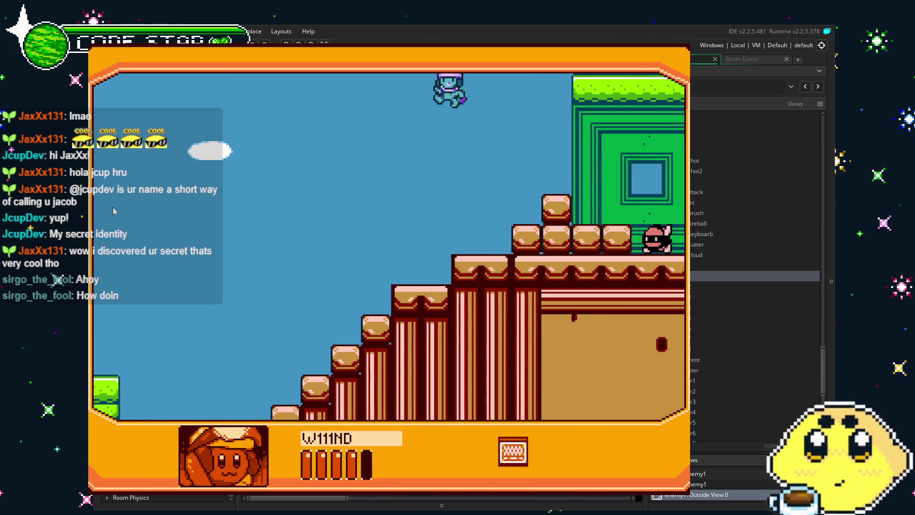
key(Left)
key(Right)
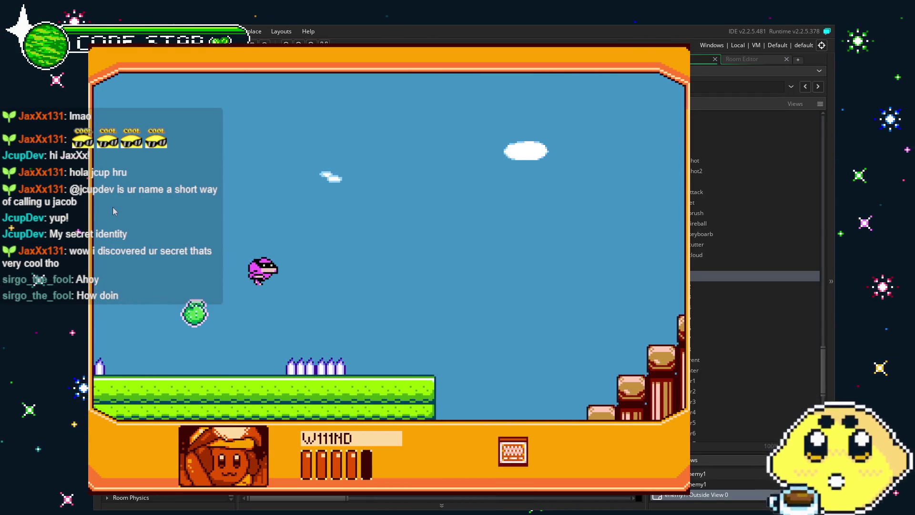
key(Right)
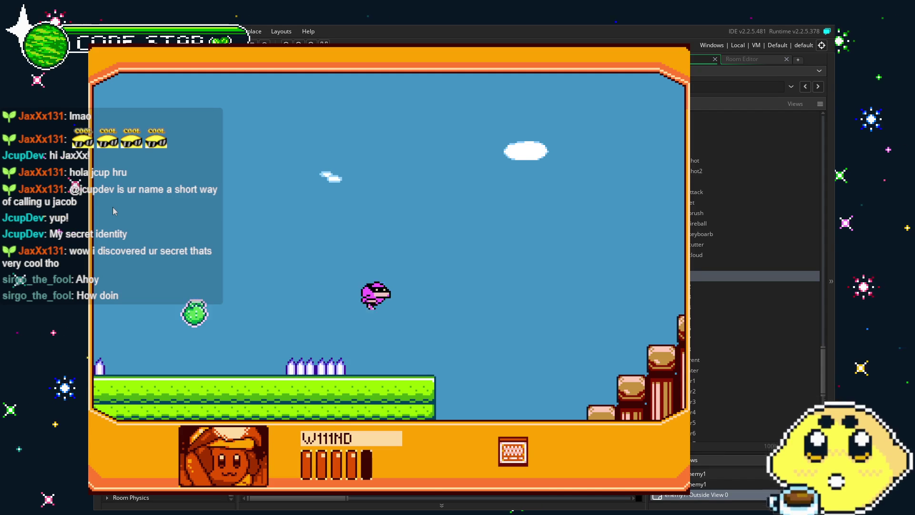
key(Left)
key(Right)
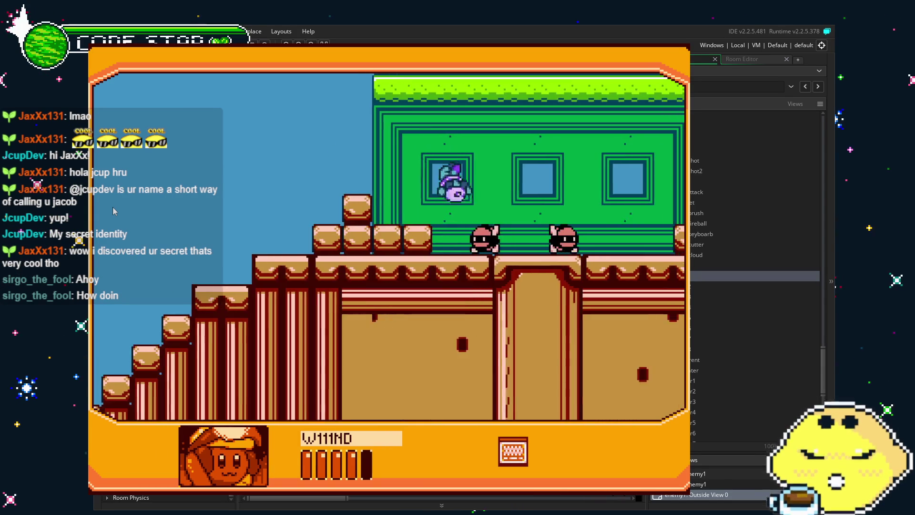
key(Right)
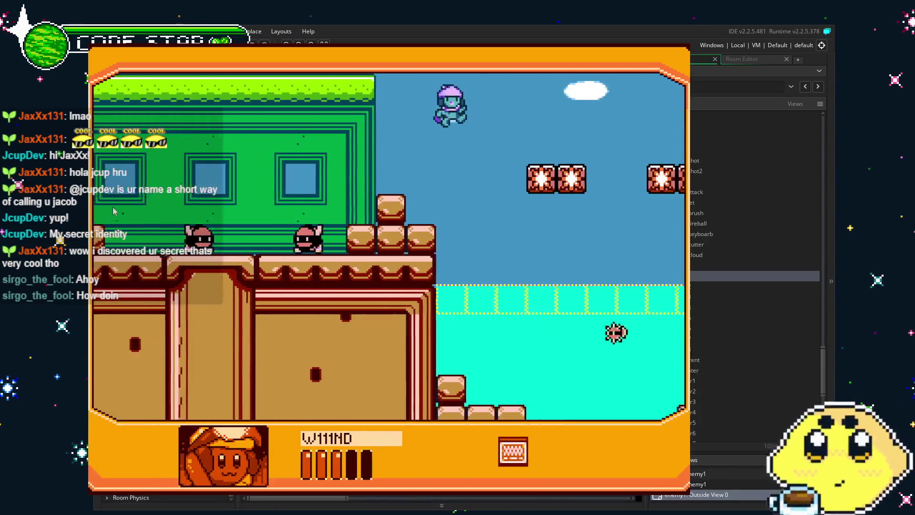
key(Left)
key(Left)
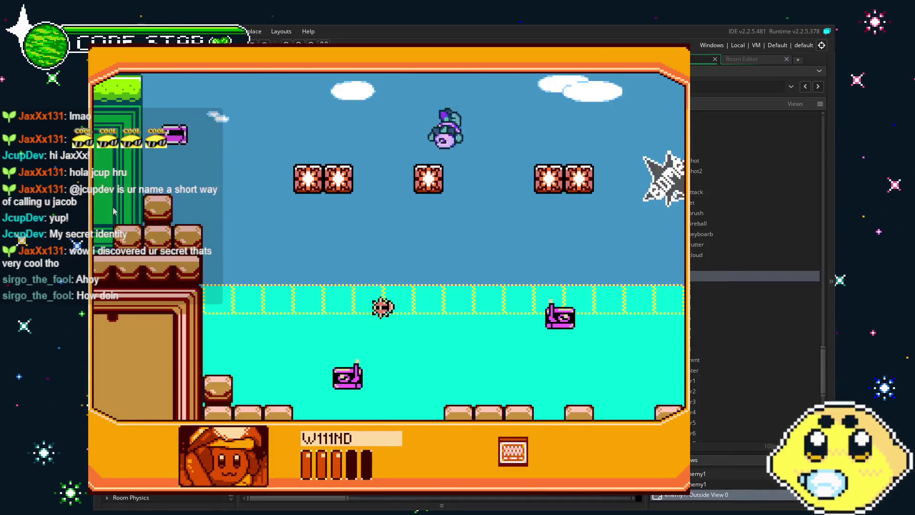
key(Right)
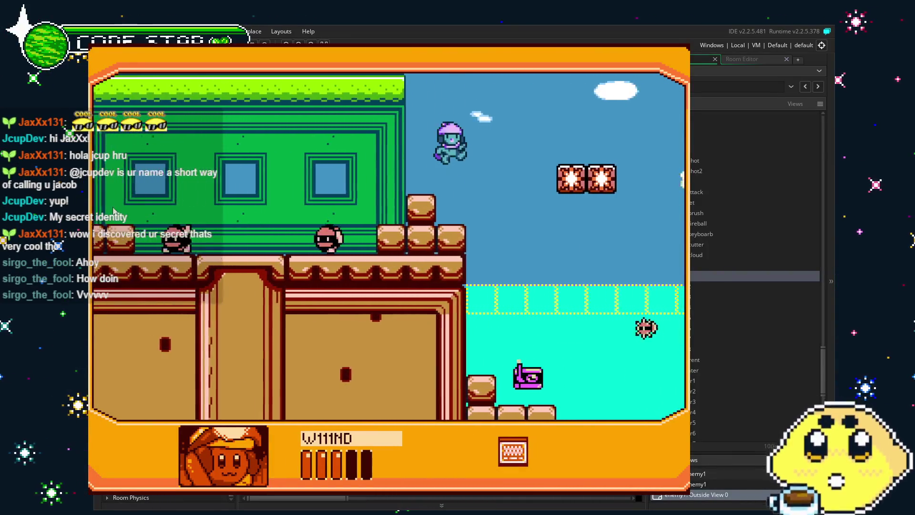
key(Left)
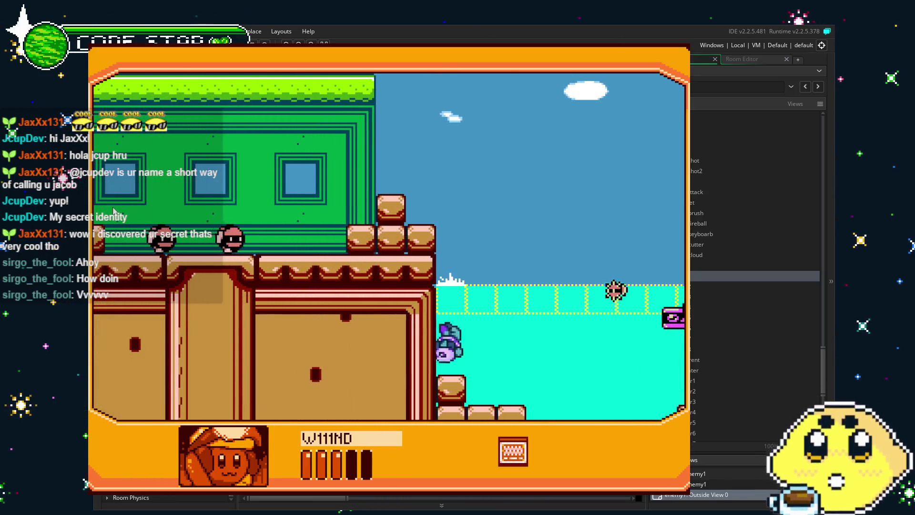
key(Right)
key(Left)
key(Right)
key(Left)
key(Left)
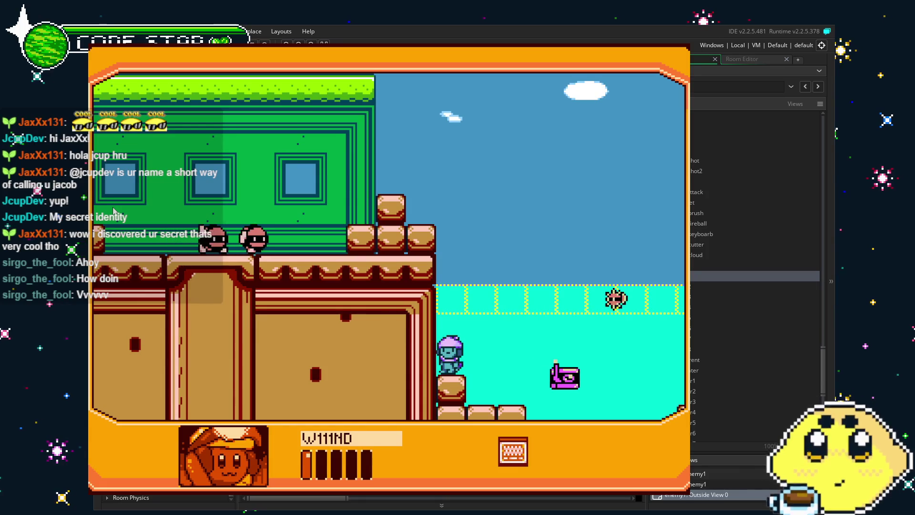
key(Escape)
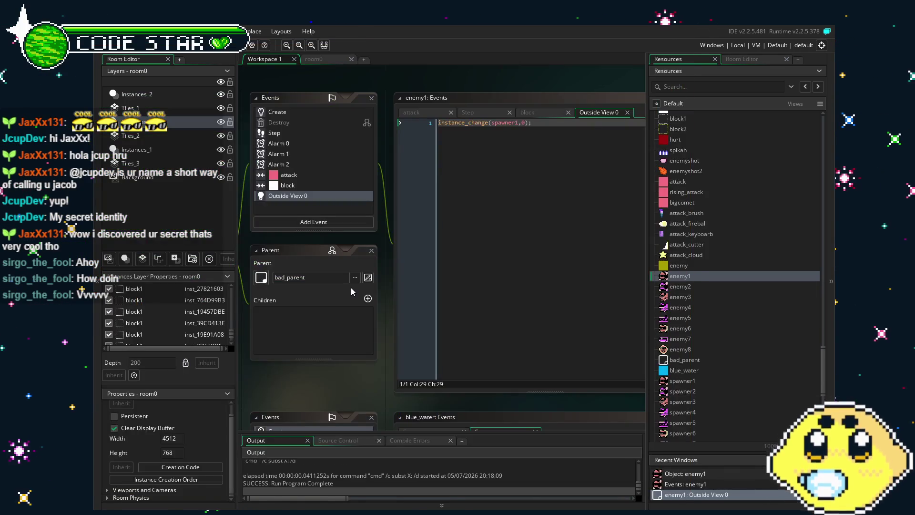
Step: Open the enemy2 object and add an Outside View 0 event to it
click(509, 204)
key(ctrl+a)
key(ctrl+c)
double_click(677, 287)
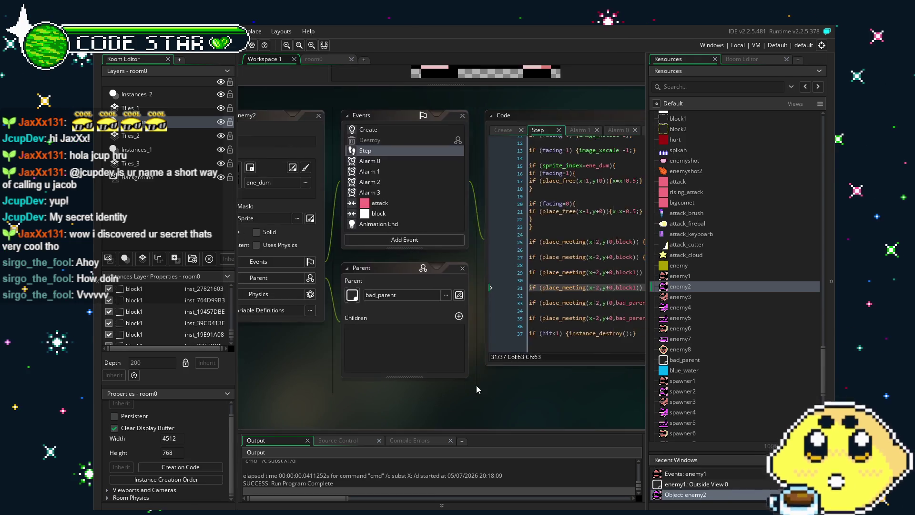
click(373, 212)
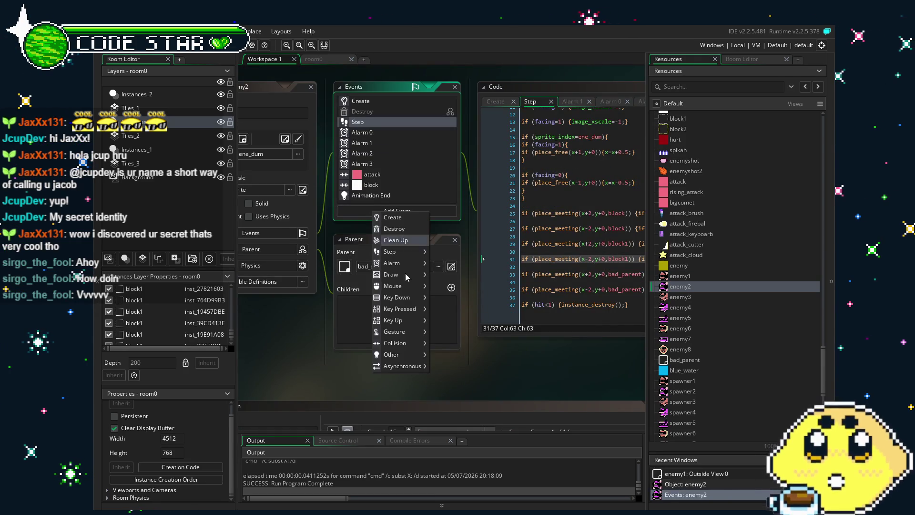
mouse_move(398, 354)
mouse_move(462, 376)
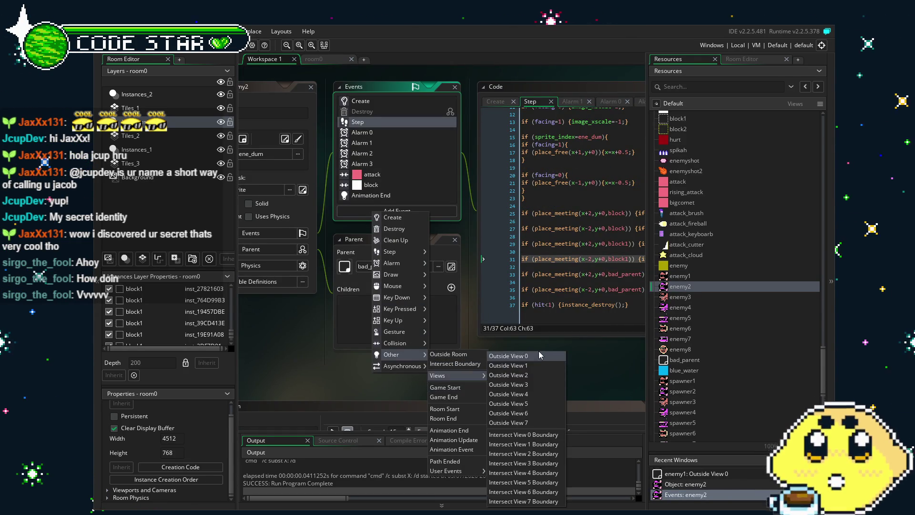
click(539, 350)
click(376, 215)
mouse_move(396, 358)
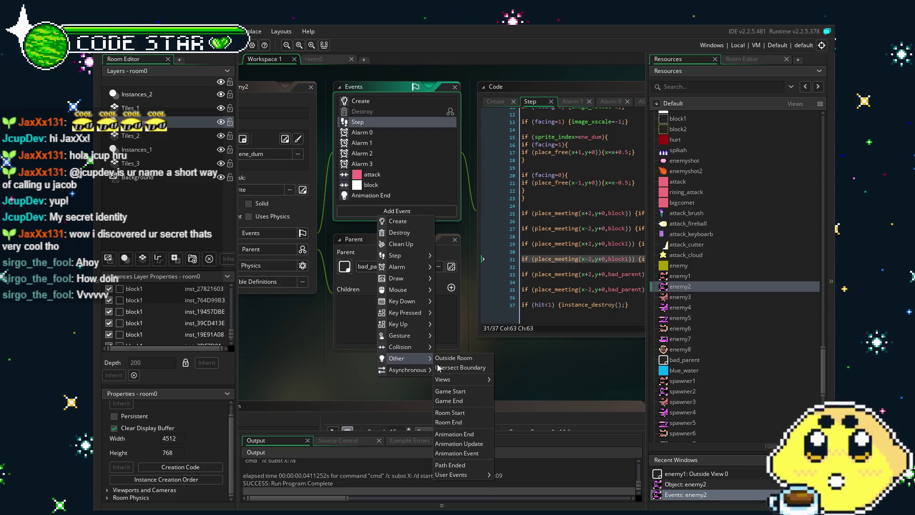
mouse_move(462, 378)
click(510, 361)
Step: Enter instance_change(spawner1,0); and edit spawner1 to spawner2
text(instance_change(spawner1,0);)
click(428, 148)
click(434, 148)
click(426, 147)
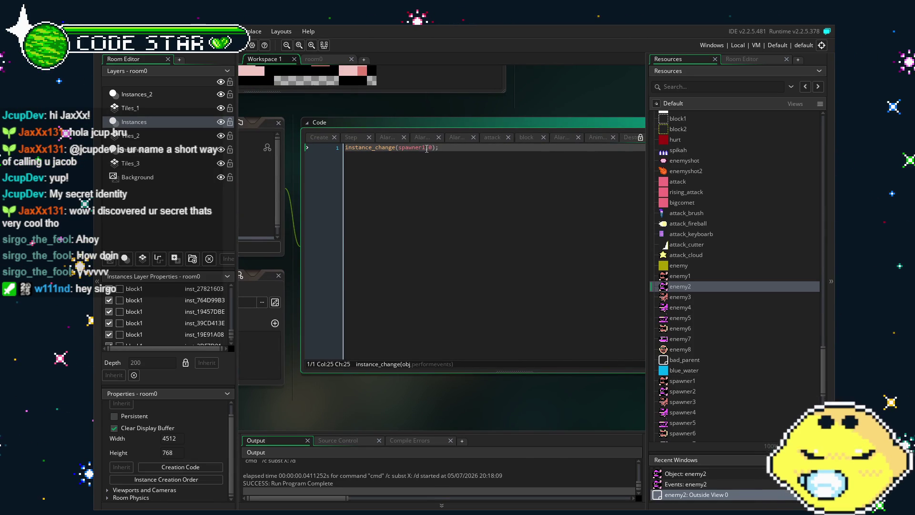
click(433, 148)
key(Left)
key(Left)
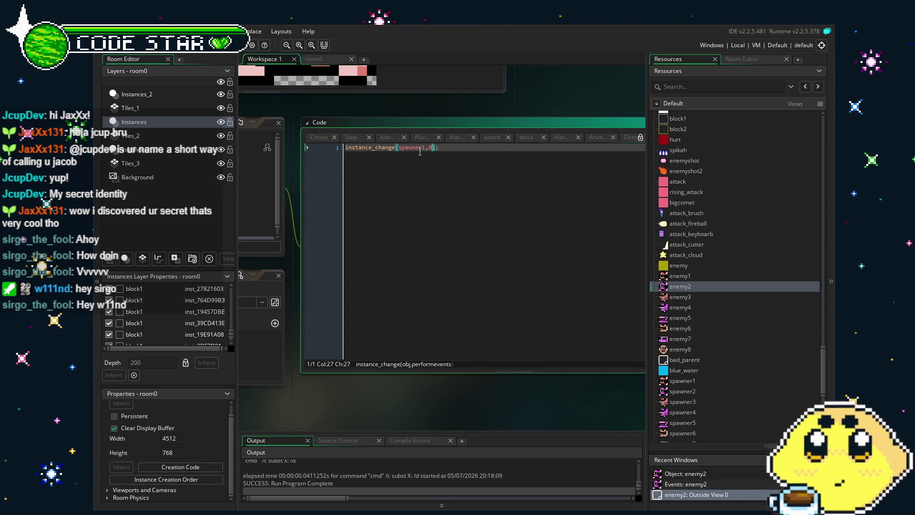
key(BackSpace)
text(2)
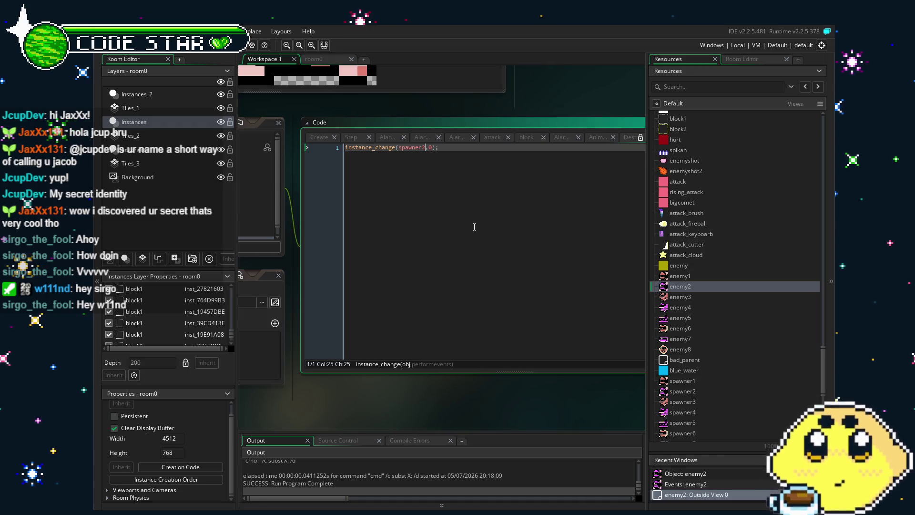
click(675, 297)
double_click(674, 298)
Step: Add an Outside View 0 event to enemy3, pasting the line and editing it to instance_change(spawner3,0);
click(448, 230)
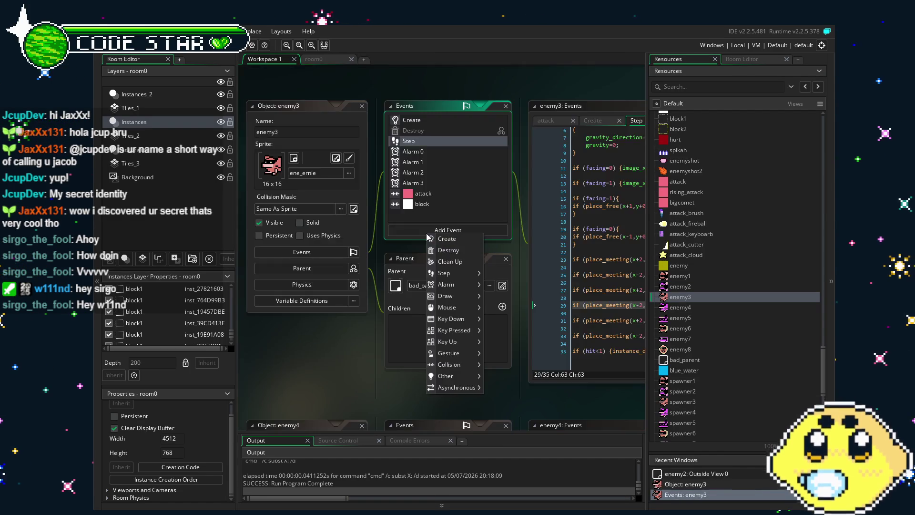
mouse_move(445, 376)
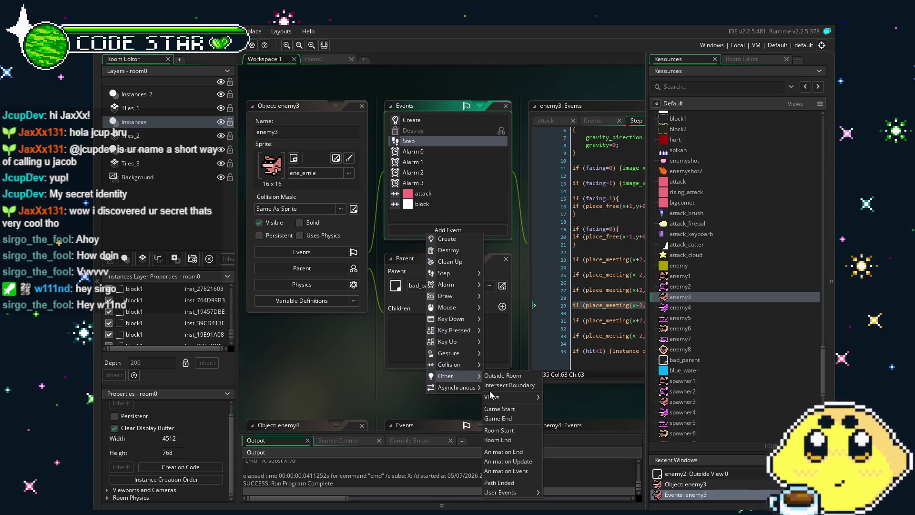
mouse_move(492, 397)
click(574, 358)
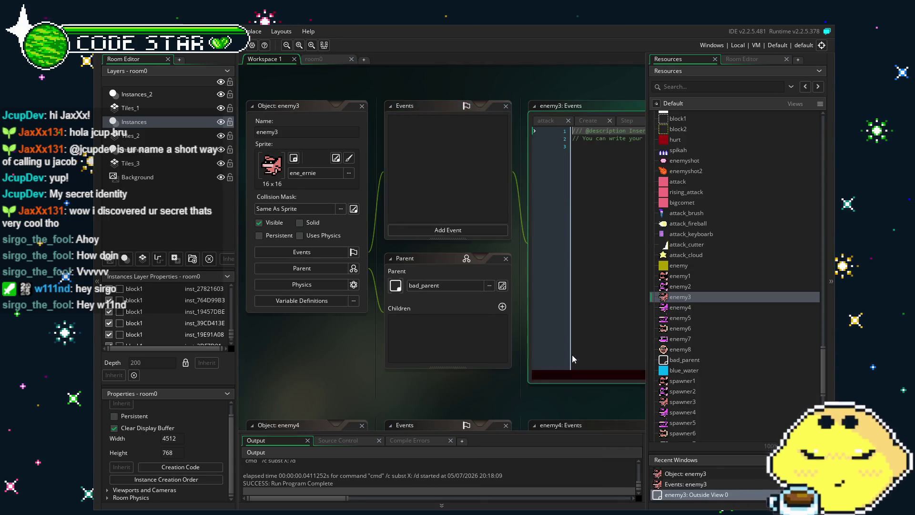
key(ctrl+v)
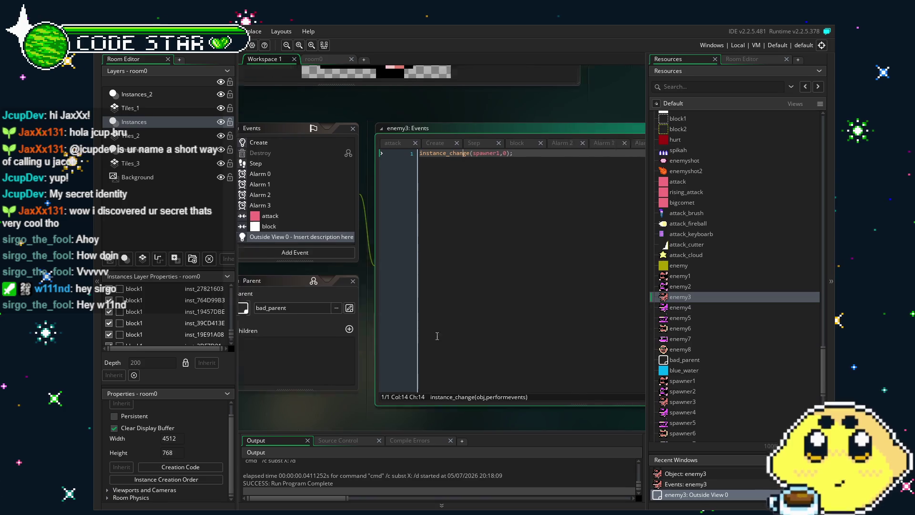
key(Right)
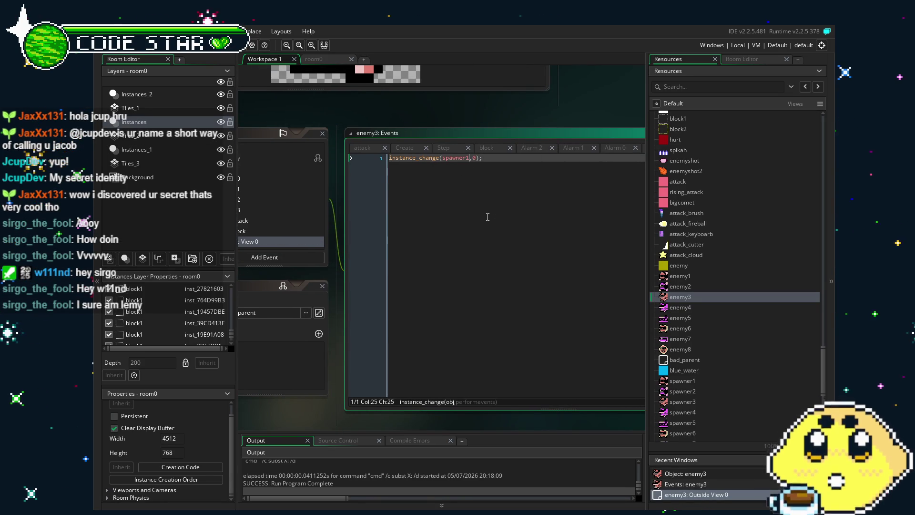
key(BackSpace)
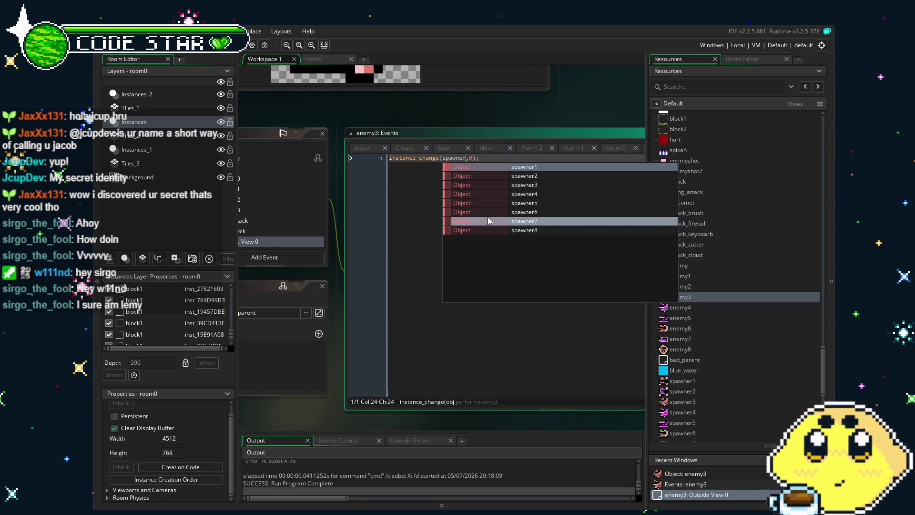
text(3)
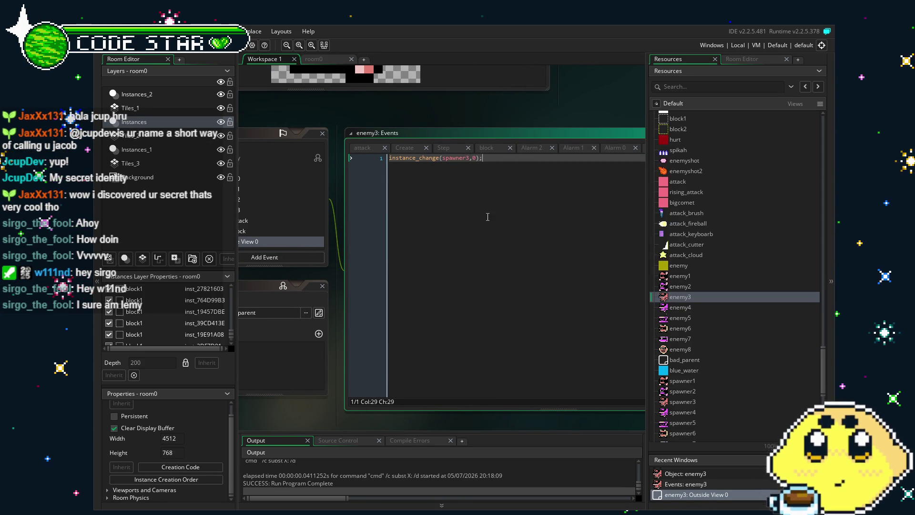
mouse_move(562, 226)
mouse_down()
mouse_move(602, 225)
mouse_move(629, 204)
mouse_move(517, 218)
mouse_up()
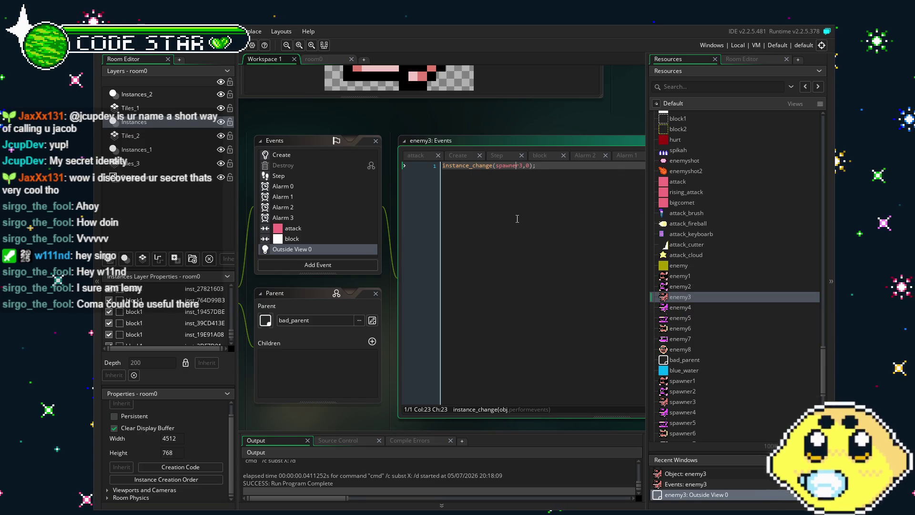
Step: Open enemy4 and display its block collision code in an enlarged code window
double_click(715, 311)
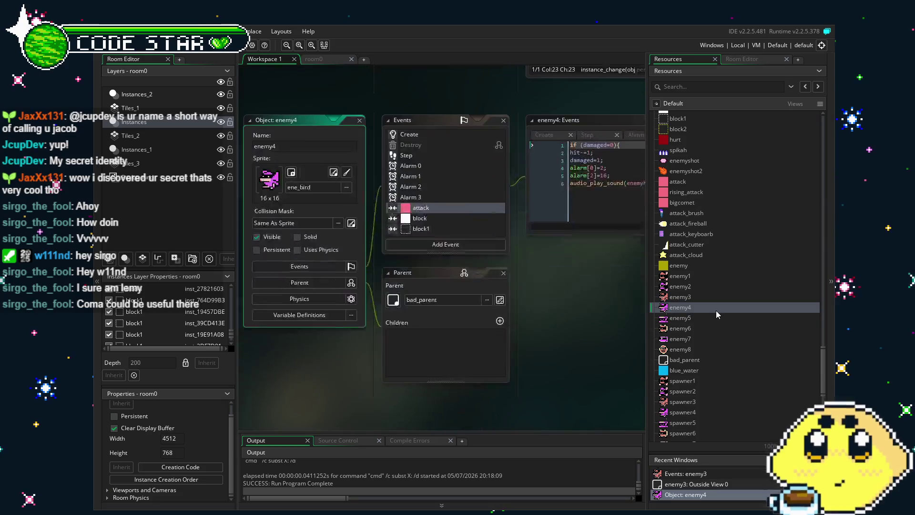
click(294, 215)
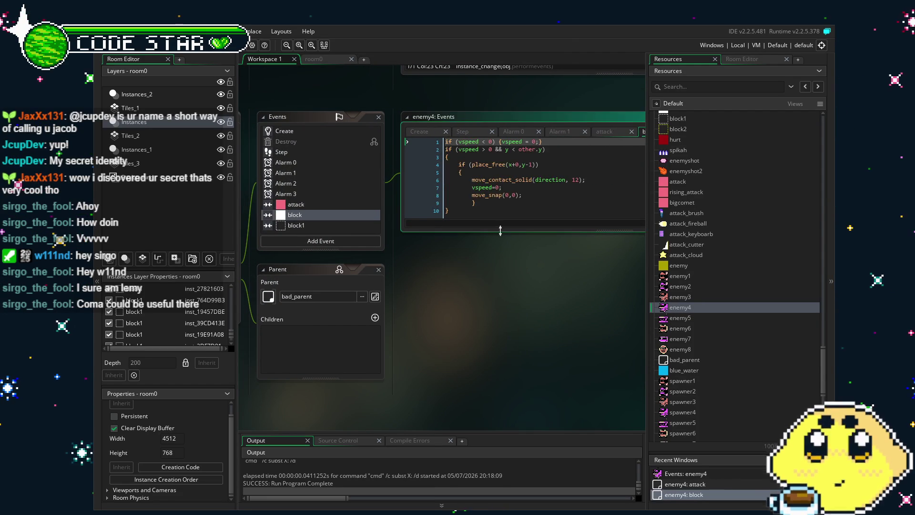
drag(505, 231, 511, 381)
drag(383, 378, 456, 379)
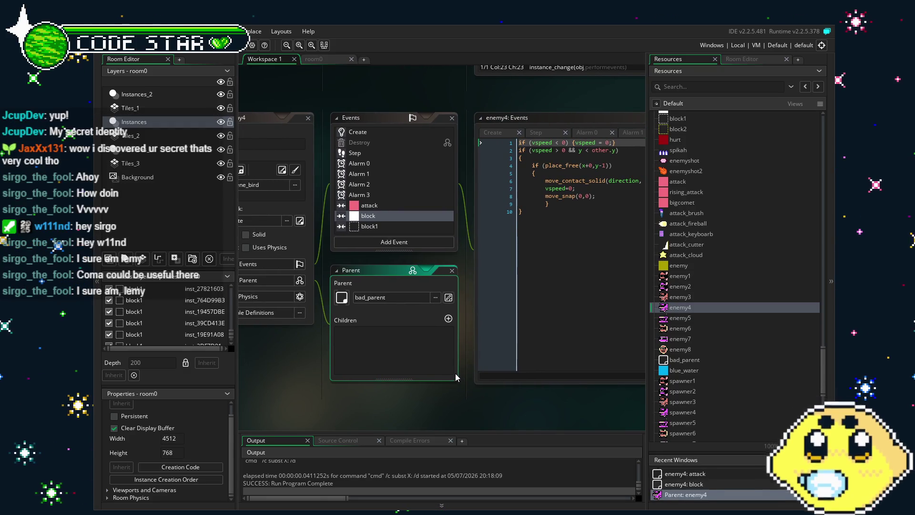
mouse_move(339, 362)
mouse_down()
mouse_move(416, 362)
mouse_move(321, 358)
mouse_up()
mouse_move(389, 136)
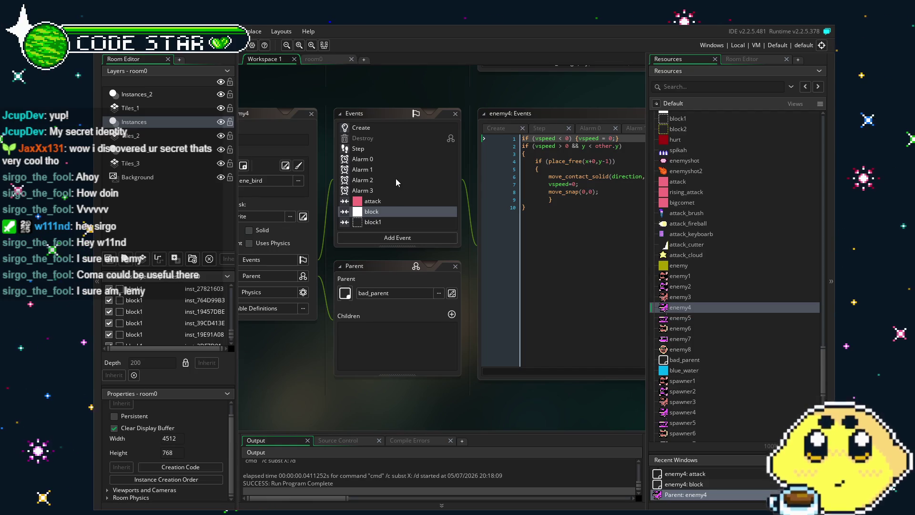
click(419, 210)
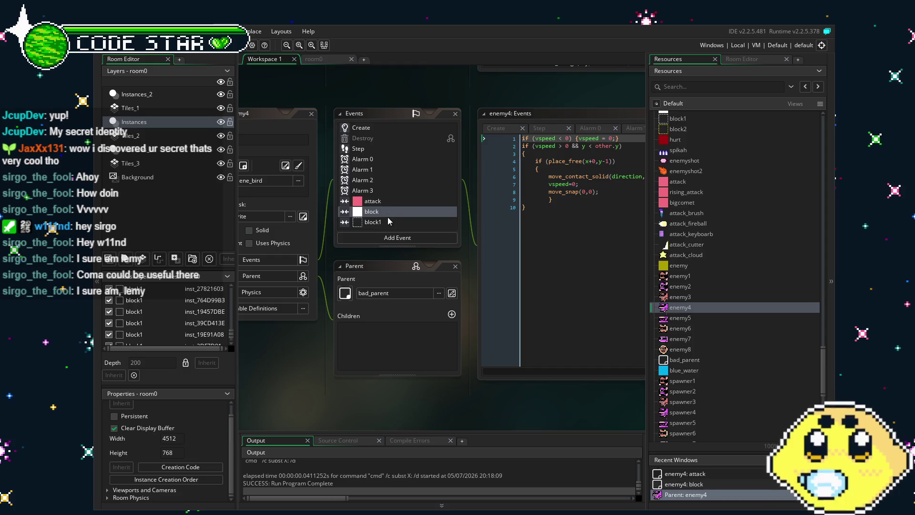
click(389, 238)
Step: Add an Outside View 0 event to enemy4 and paste the instance_change line into it
mouse_move(418, 353)
mouse_move(409, 381)
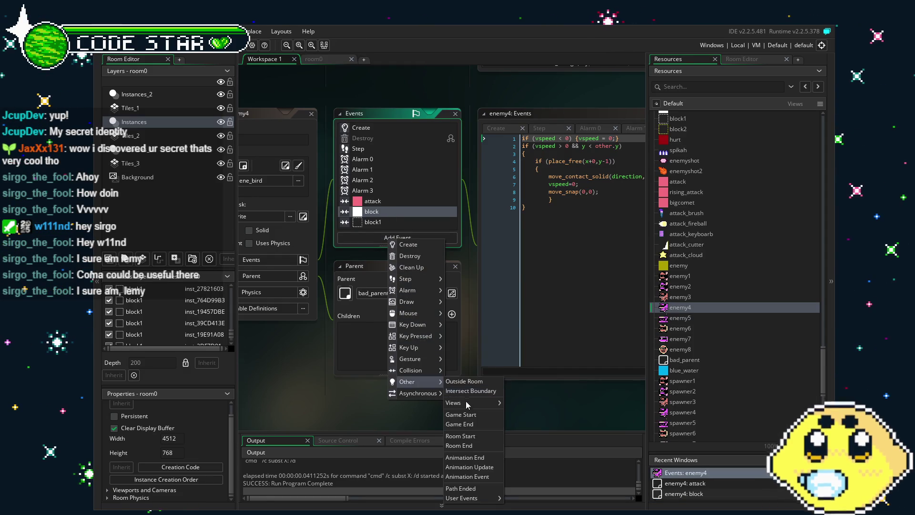
mouse_move(478, 402)
click(524, 356)
key(ctrl+v)
click(493, 356)
drag(524, 354, 395, 385)
Step: Edit the instance_change arguments to spawner2,0
click(581, 166)
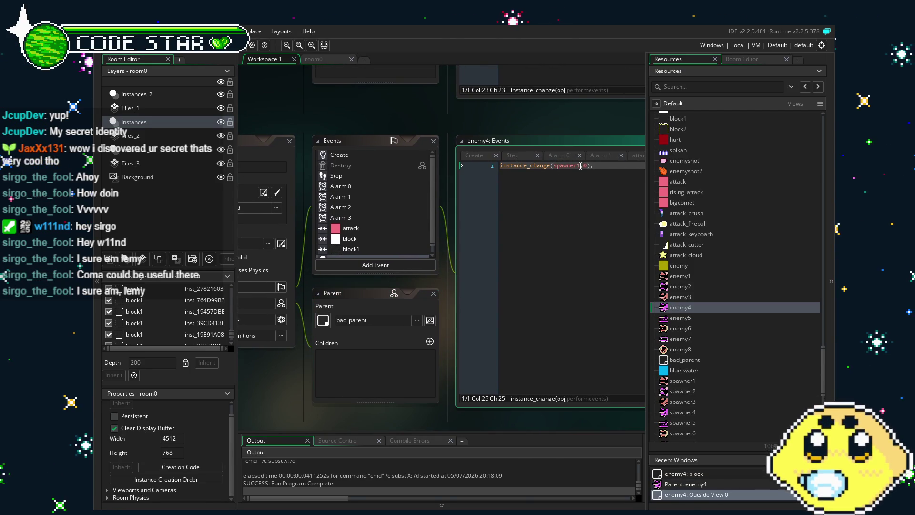
key(BackSpace)
text(2)
key(Right)
text(0)
key(End)
click(566, 166)
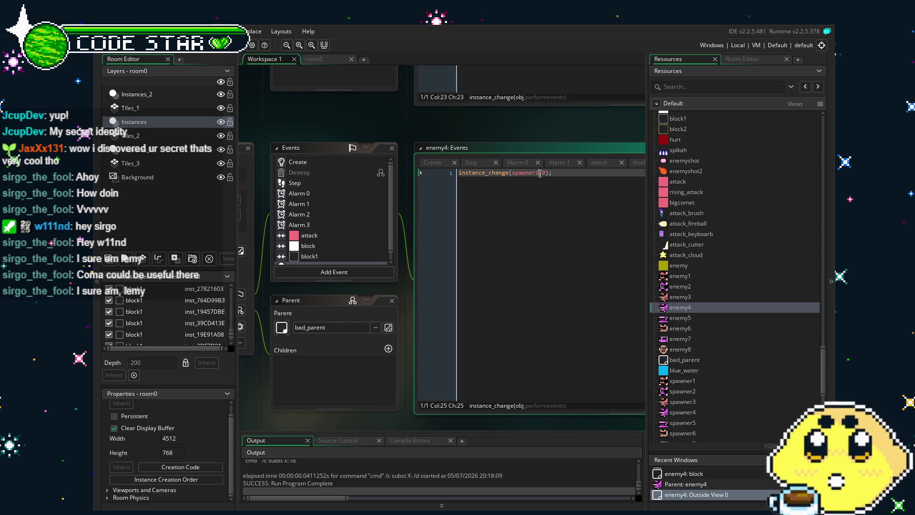
Step: Open enemy5 and add an Outside View 0 event
double_click(680, 318)
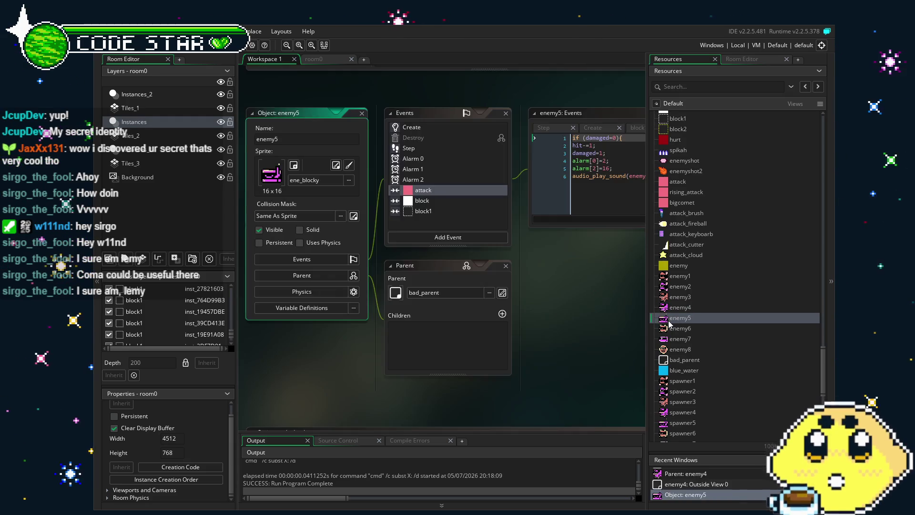
click(419, 237)
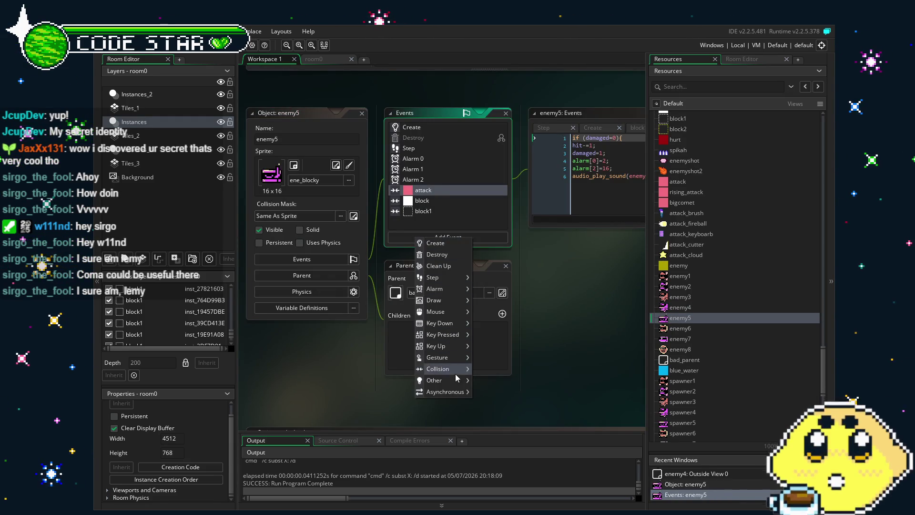
mouse_move(443, 380)
mouse_move(482, 401)
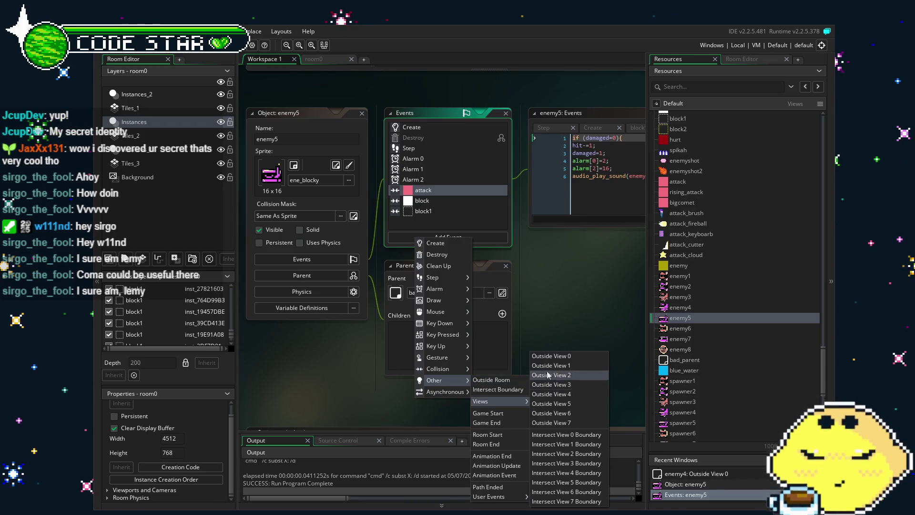
click(559, 356)
Step: Write instance_change(spawner6,0); in enemy5's new event, then open enemy6
click(549, 225)
key(ctrl+a)
text(instance_change(spawner,0);)
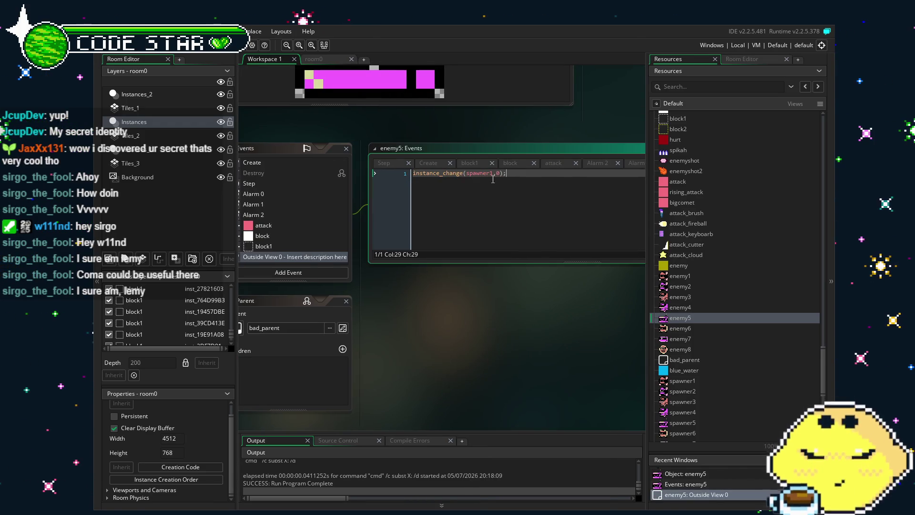
text(6)
mouse_move(448, 369)
mouse_down()
mouse_move(598, 361)
mouse_move(433, 387)
mouse_up()
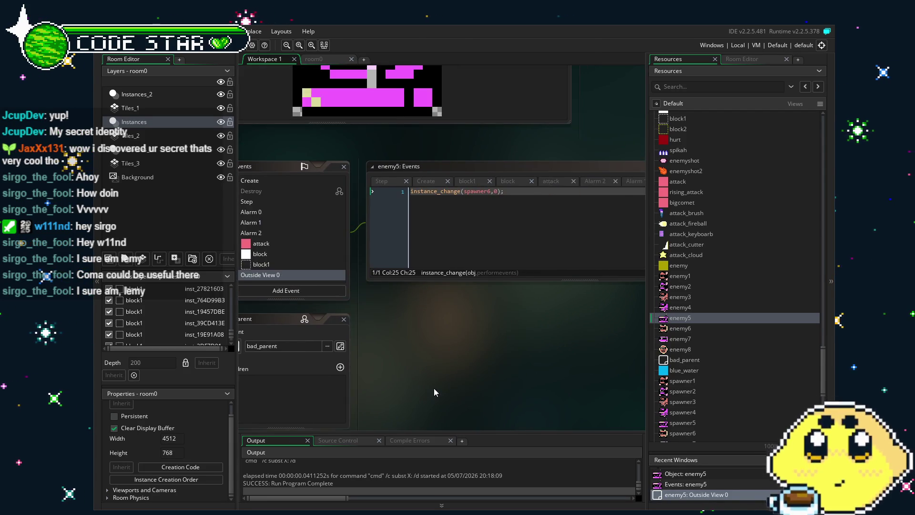
click(509, 204)
double_click(680, 329)
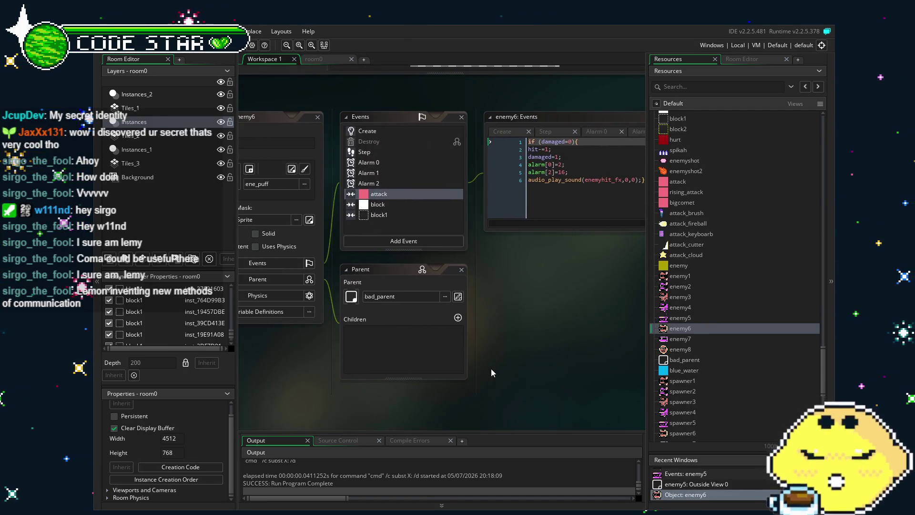
Step: Add an Outside View 0 event to enemy6
click(393, 304)
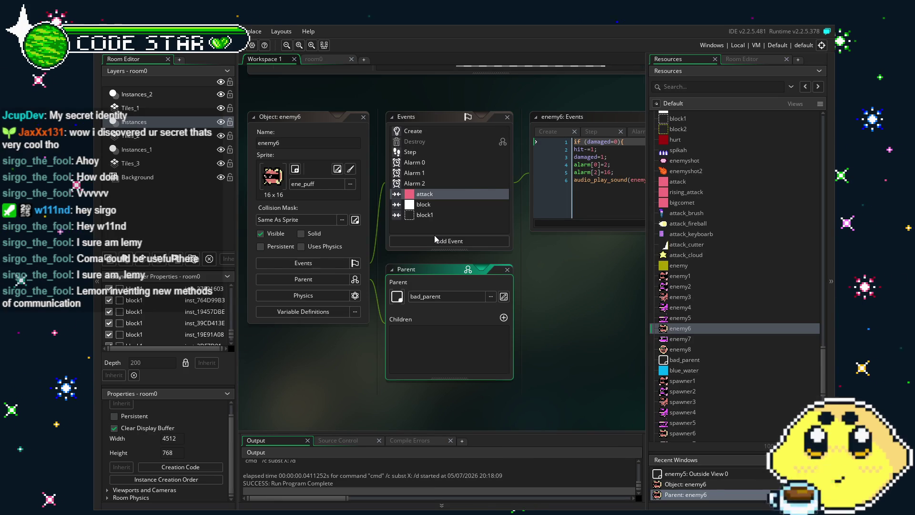
drag(537, 324, 438, 332)
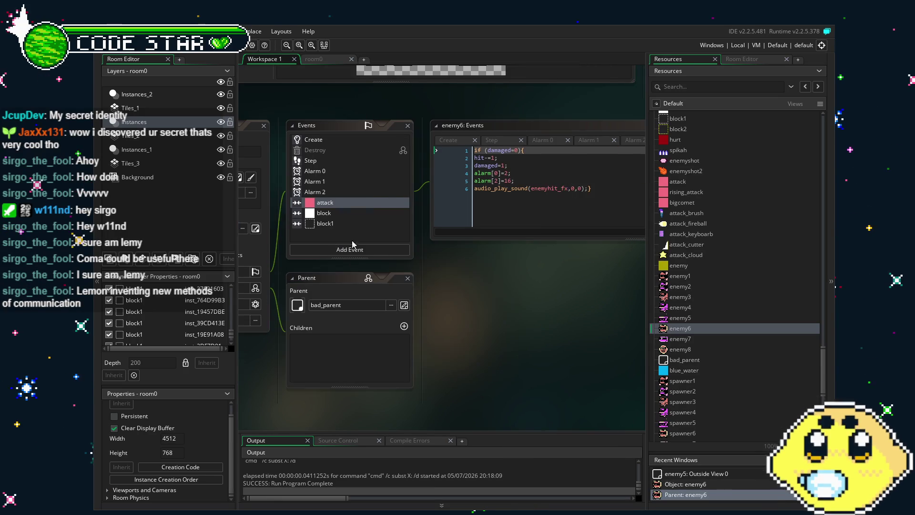
click(363, 249)
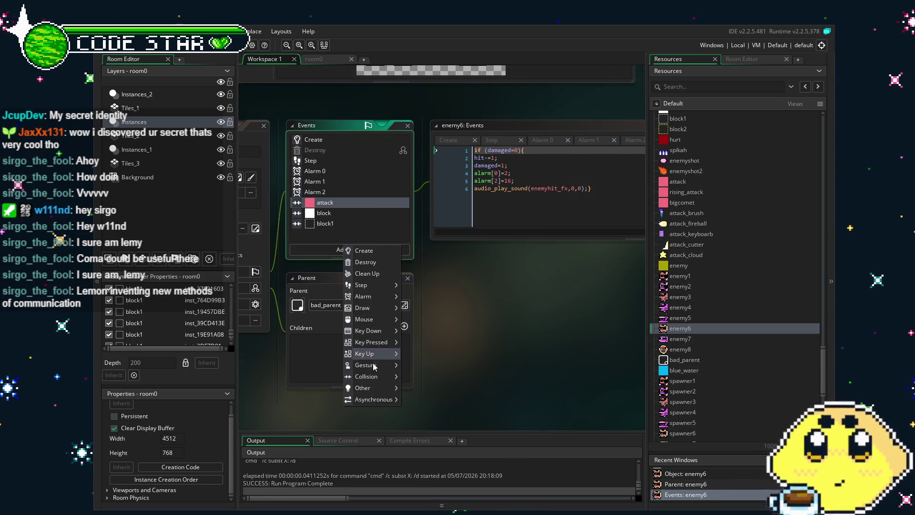
mouse_move(372, 388)
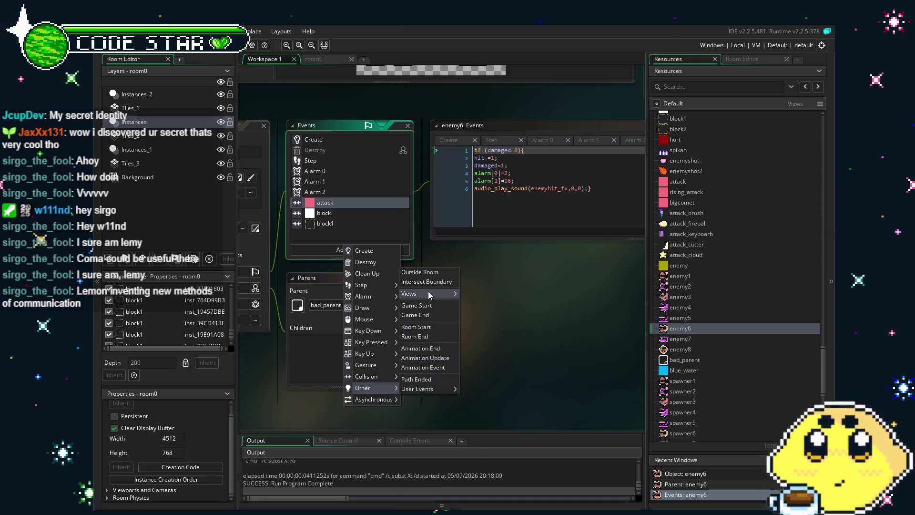
mouse_move(428, 291)
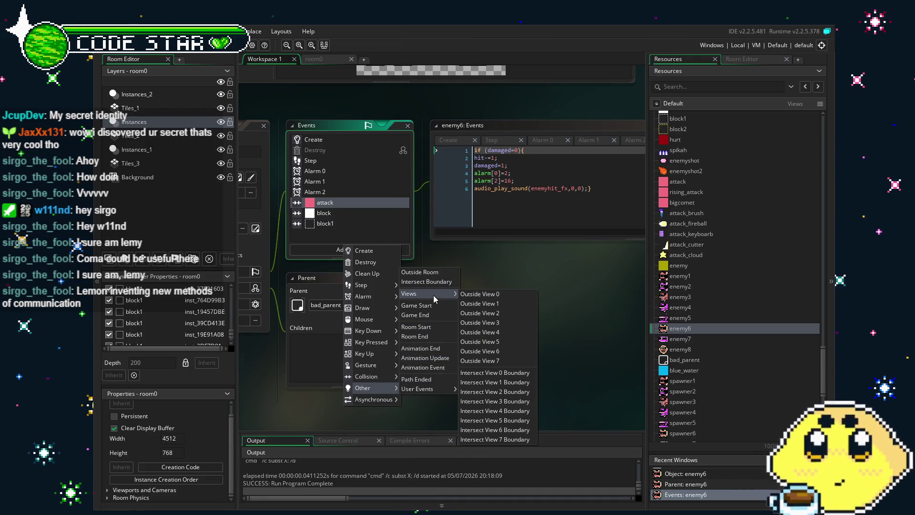
click(467, 296)
Step: Replace the template with instance_change(spawner6,0);, then open enemy7
key(ctrl+a)
key(ctrl+v)
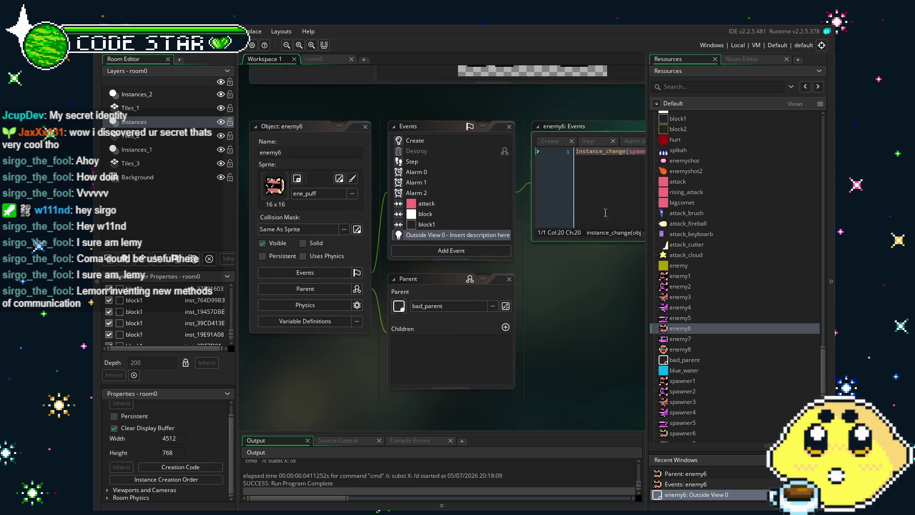
key(Right)
key(Right)
key(Right)
key(BackSpace)
text(6)
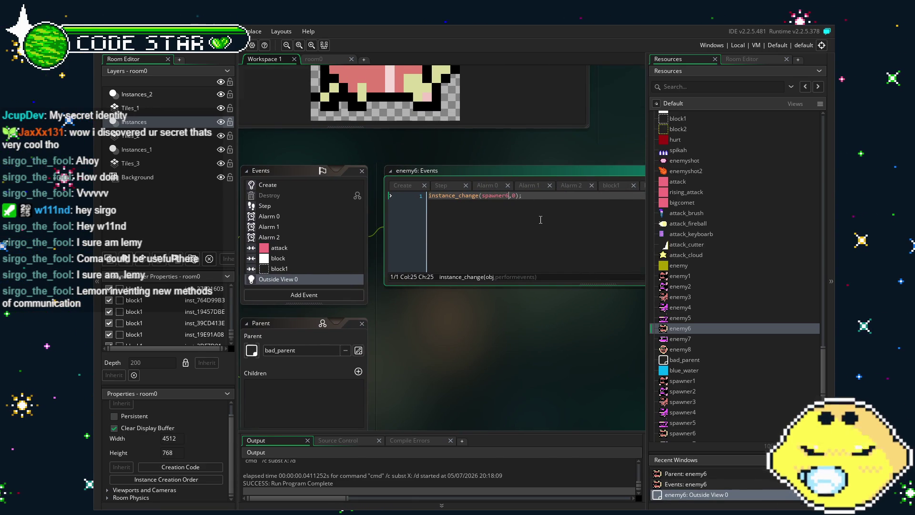
double_click(686, 340)
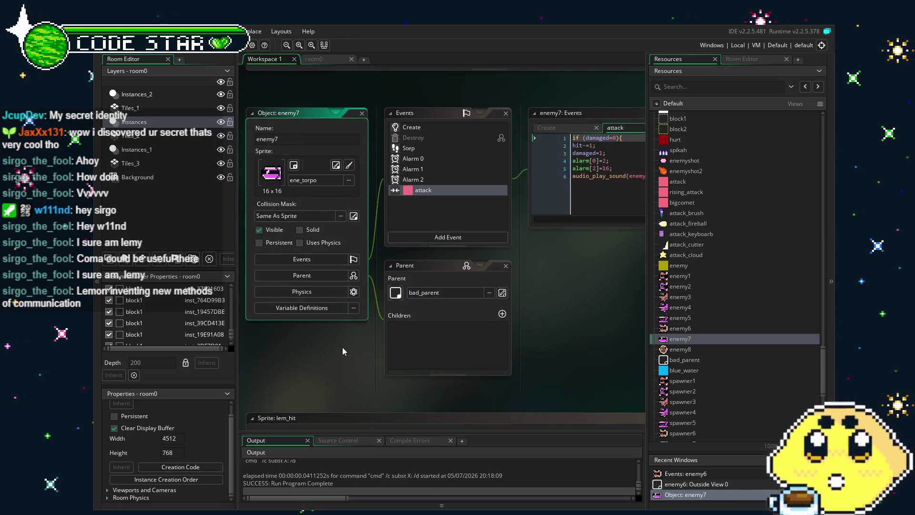
Step: Add an Outside View 0 event to enemy7
click(383, 250)
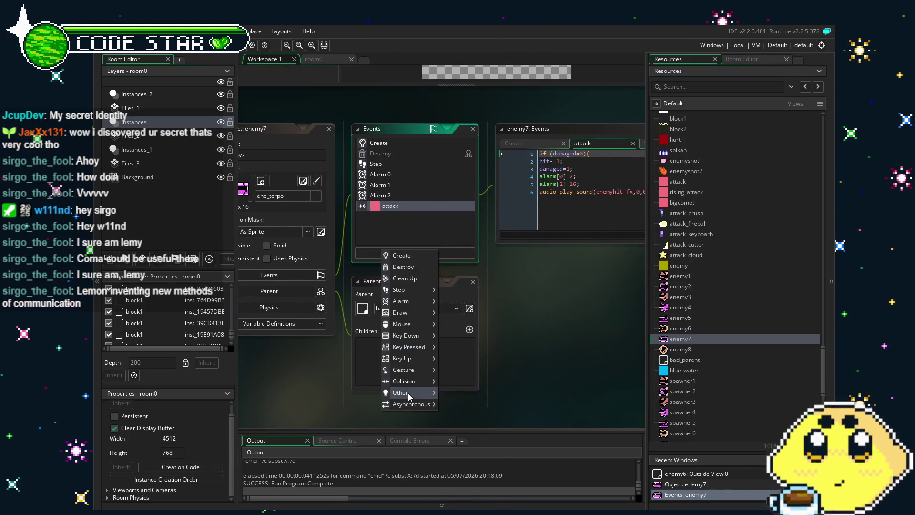
mouse_move(410, 393)
mouse_move(464, 411)
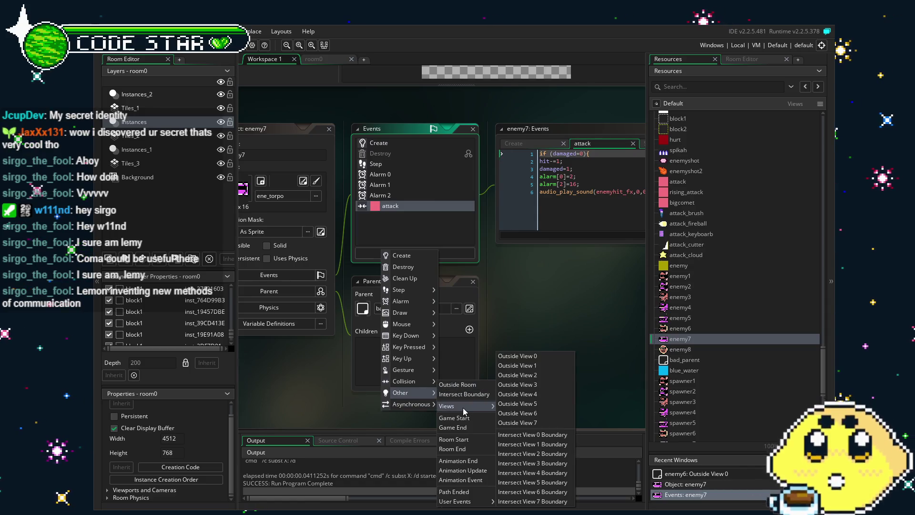
click(523, 357)
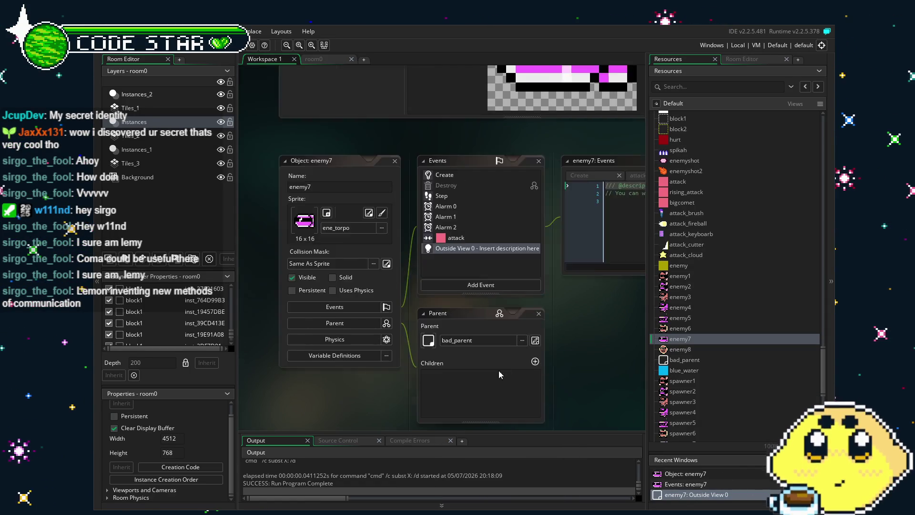
Step: Fill the event with instance_change(spawner7,0);, save the project, then open enemy8
key(ctrl+a)
text(instance_change(spawner1,0);)
key(Left)
key(Left)
key(Left)
key(End)
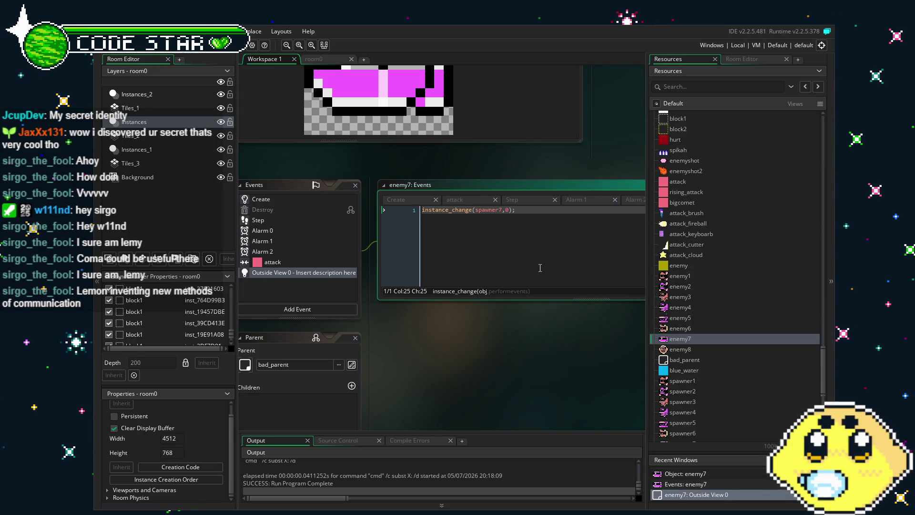
key(ctrl+s)
click(694, 350)
double_click(693, 349)
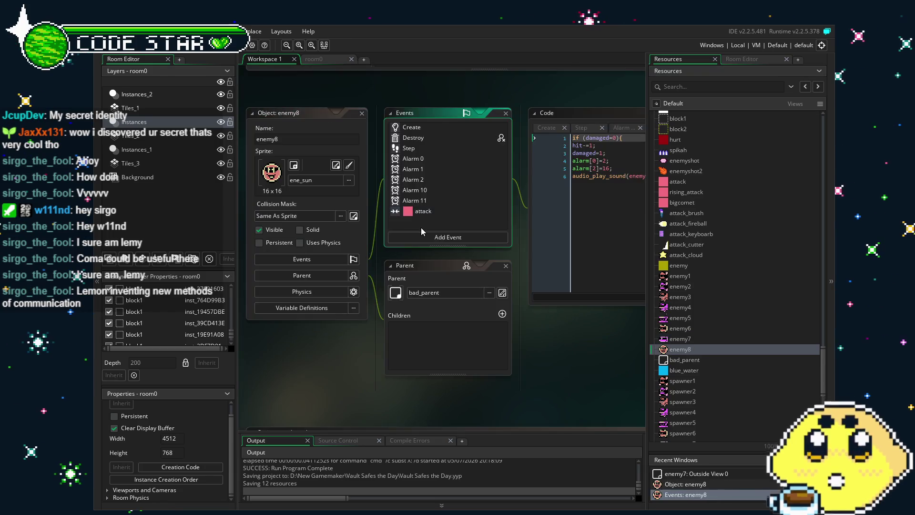
click(444, 237)
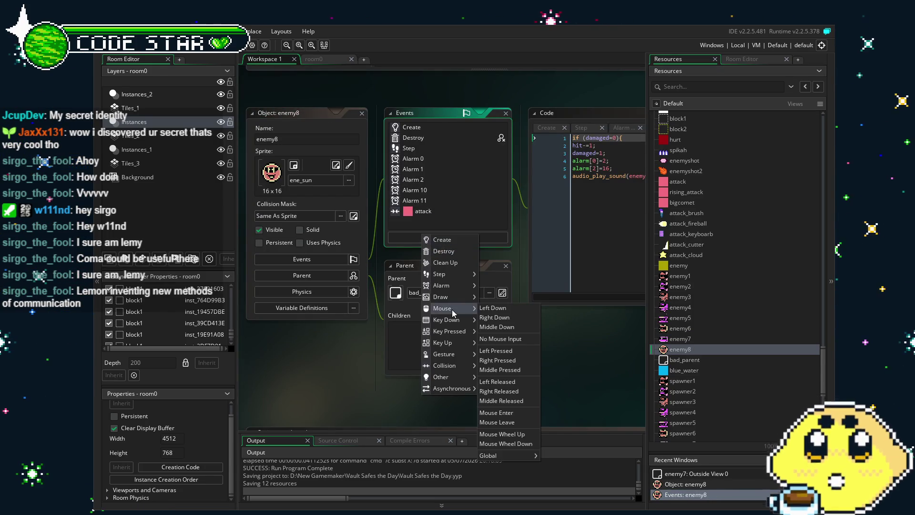
mouse_move(447, 377)
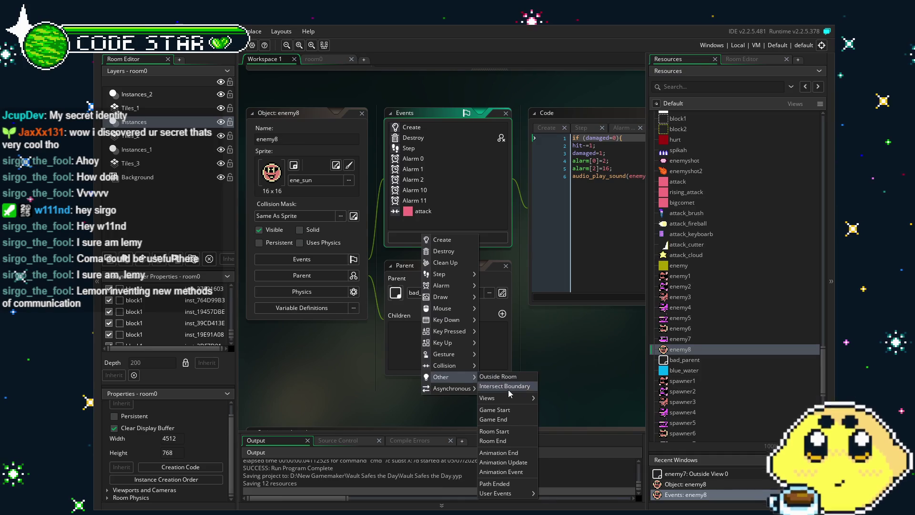
mouse_move(508, 399)
click(568, 362)
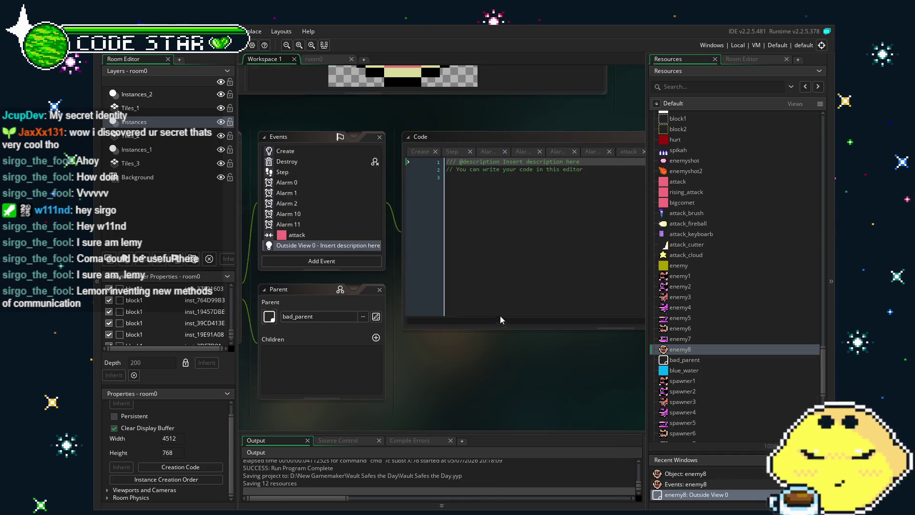
click(488, 266)
key(ctrl+a)
text(instance_change(spawner1,0);)
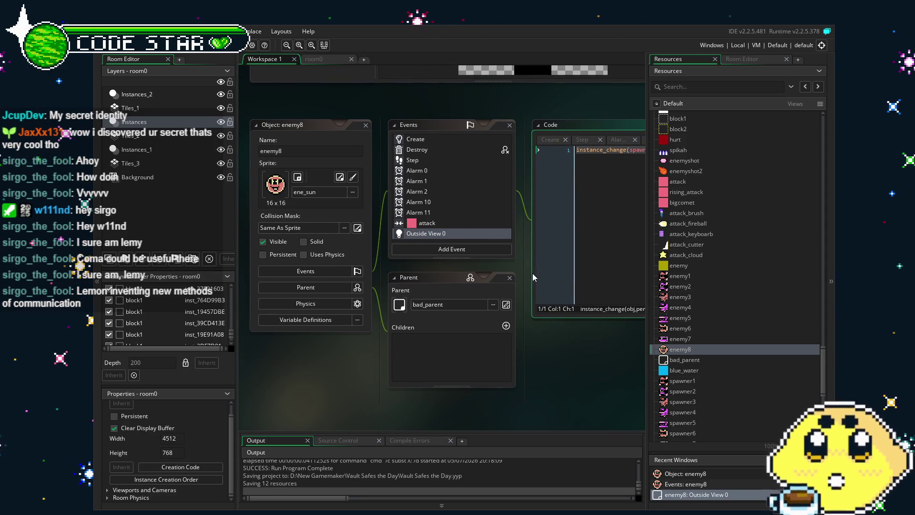
drag(536, 273, 310, 334)
click(431, 211)
key(BackSpace)
text(8)
key(End)
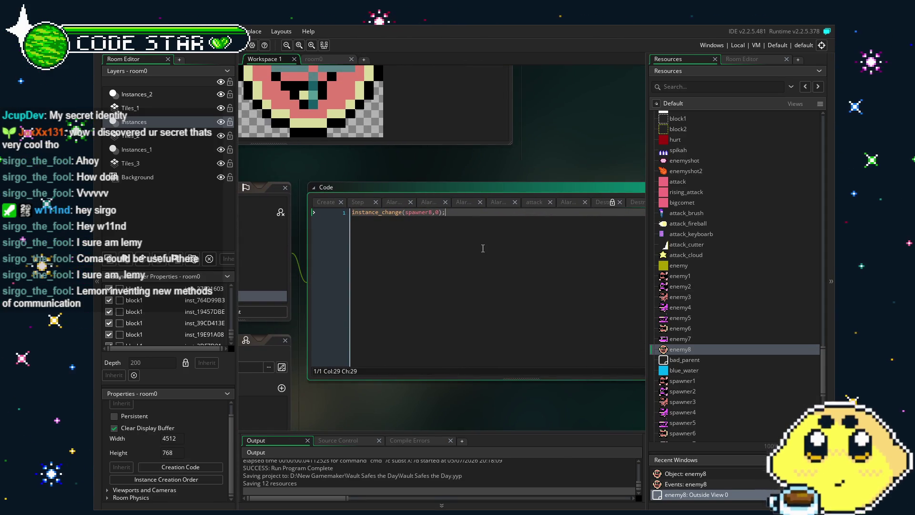
drag(483, 248, 558, 223)
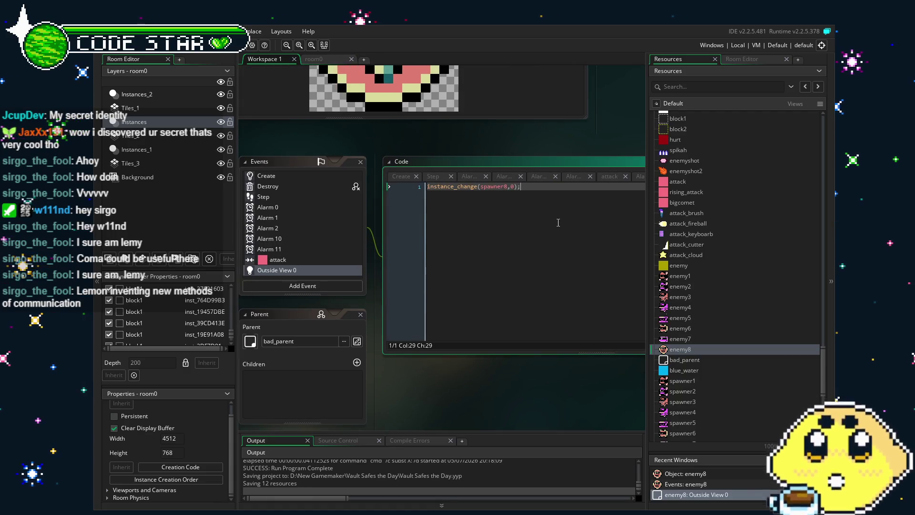
click(289, 256)
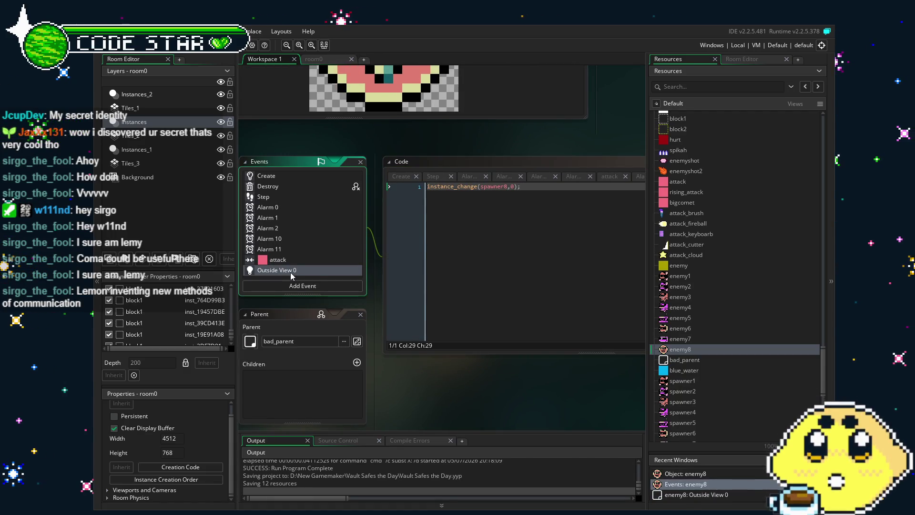
key(Delete)
key(Return)
click(394, 378)
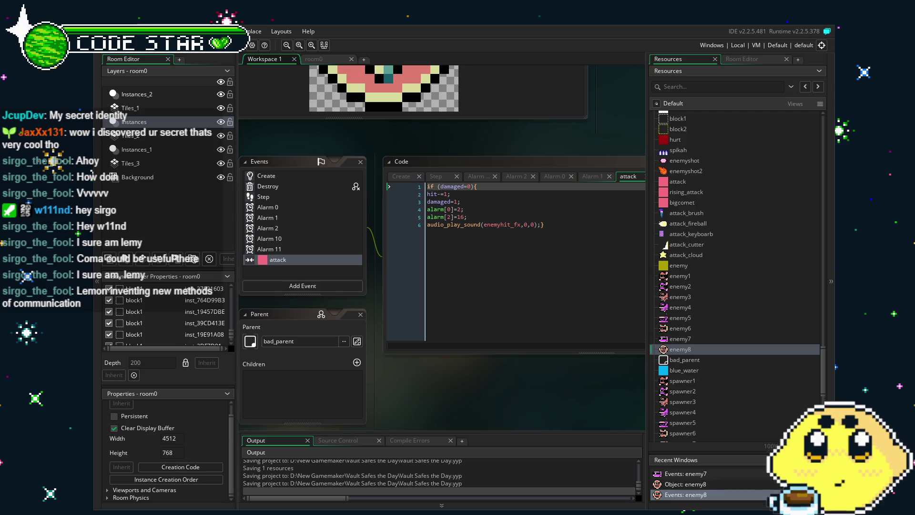
mouse_move(441, 366)
mouse_down()
mouse_move(464, 341)
mouse_move(399, 310)
mouse_move(414, 290)
mouse_up()
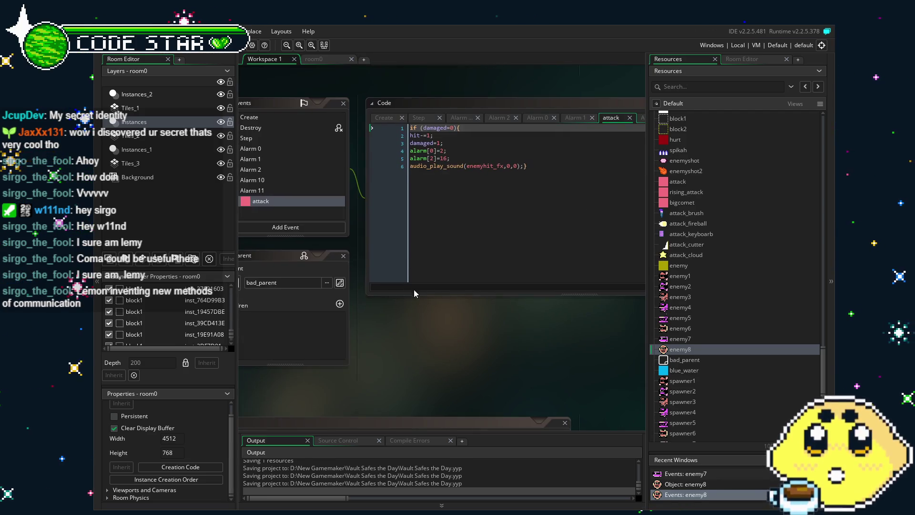
Step: Open enemy7 and delete its Outside View 0 event
double_click(680, 338)
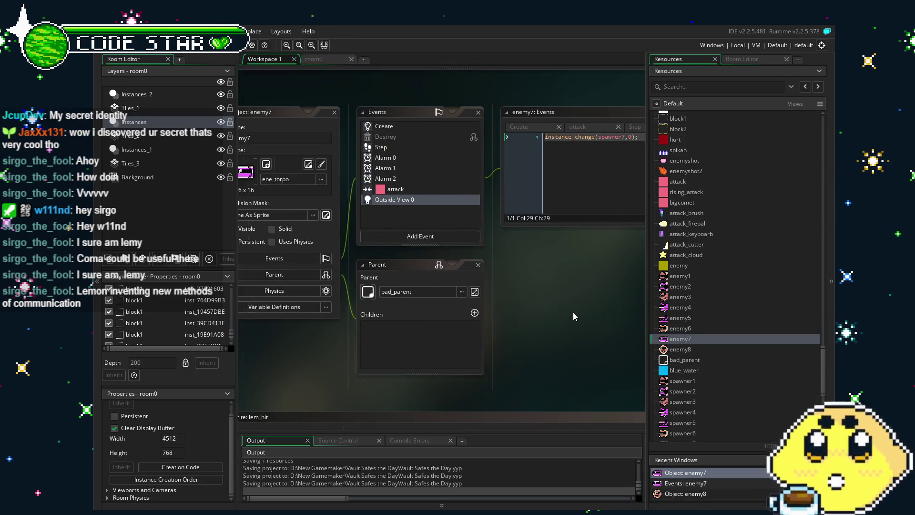
double_click(505, 217)
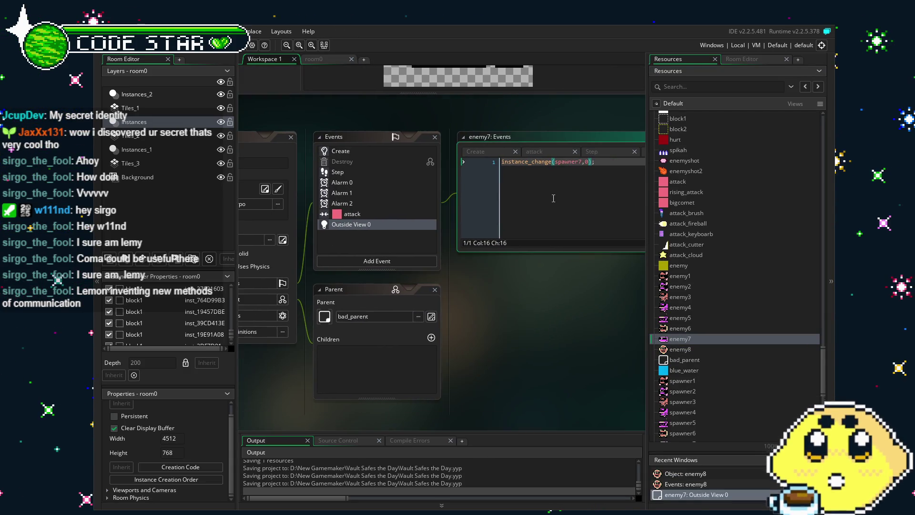
key(ctrl+a)
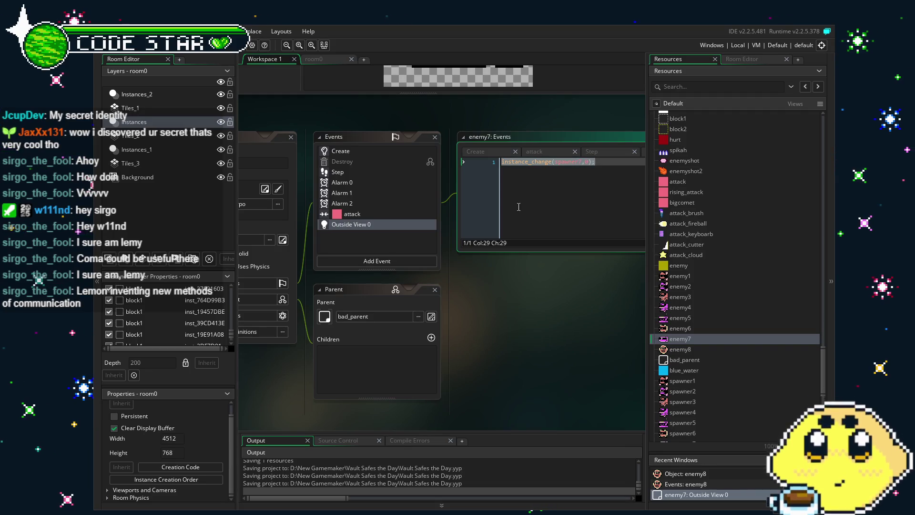
click(367, 225)
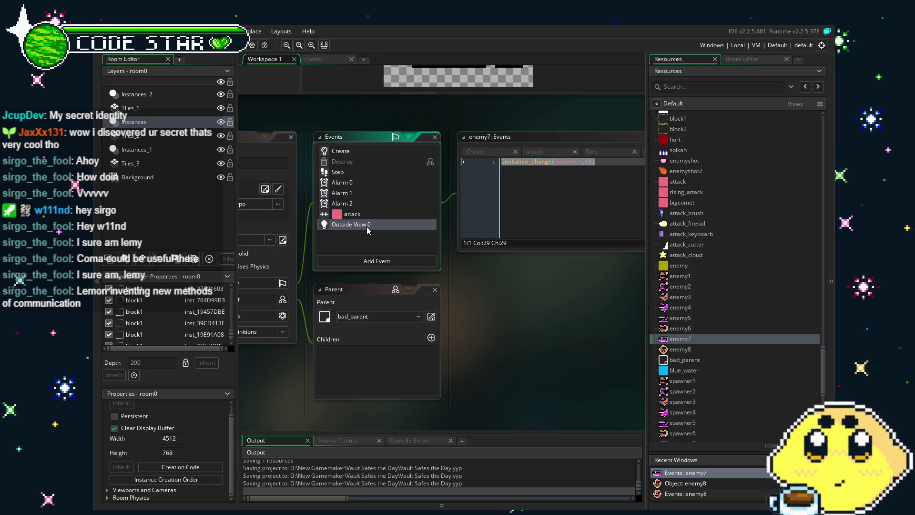
key(Delete)
key(Return)
Step: Add an Outside Room event to enemy7 containing instance_destroy();
click(371, 261)
mouse_move(398, 406)
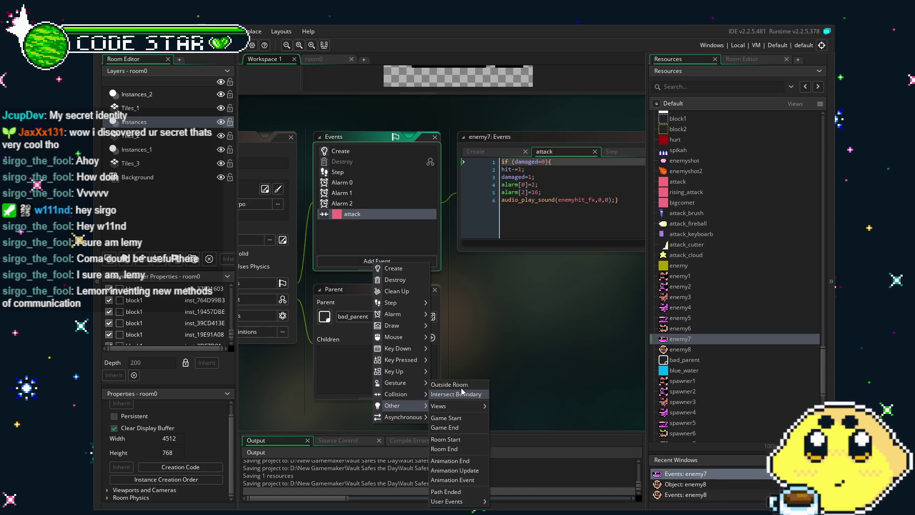
click(420, 384)
click(533, 228)
key(ctrl+a)
text(instance_d)
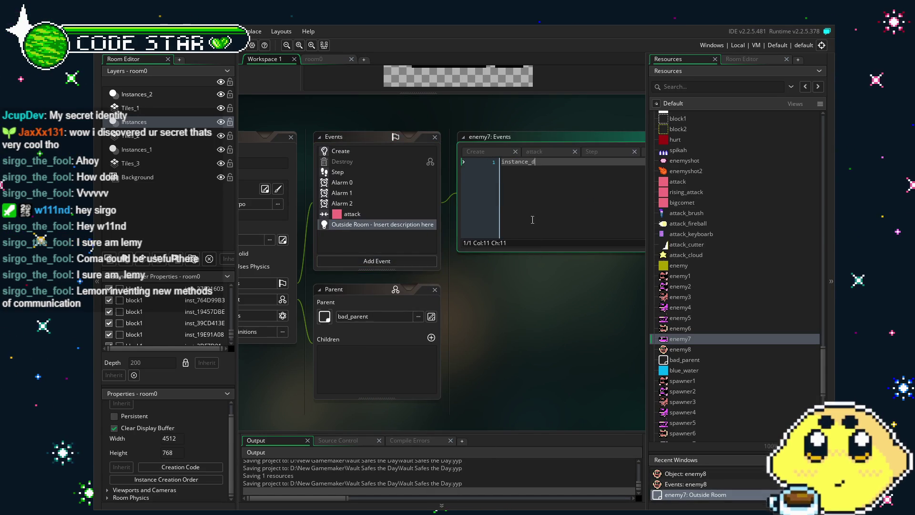
key(BackSpace)
key(BackSpace)
key(BackSpace)
text(s)
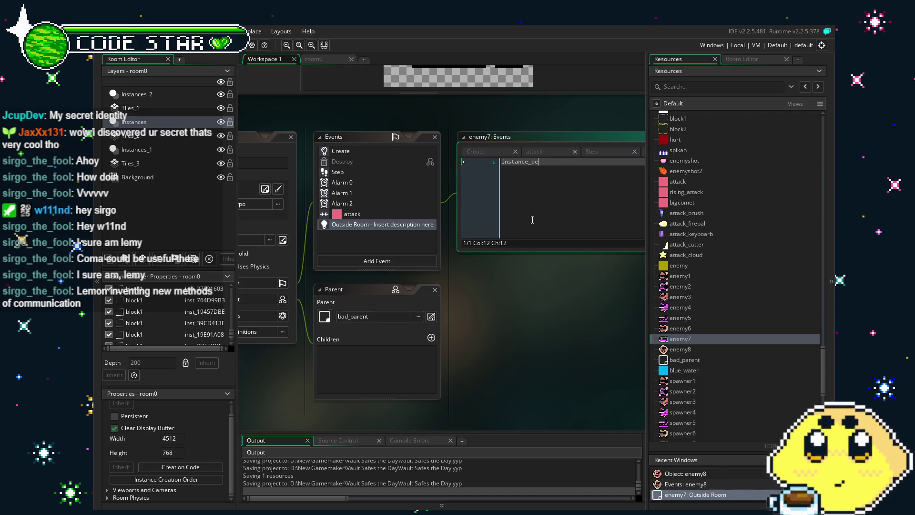
text(troy();)
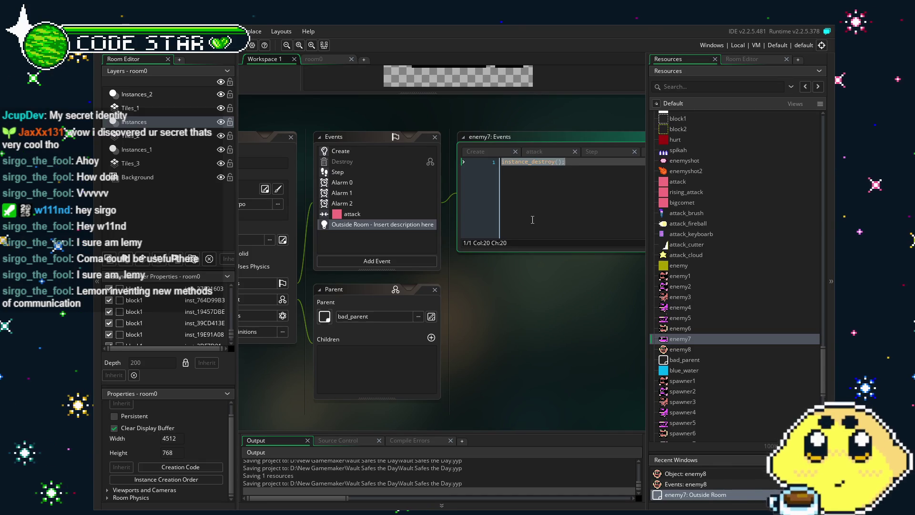
drag(508, 342, 442, 331)
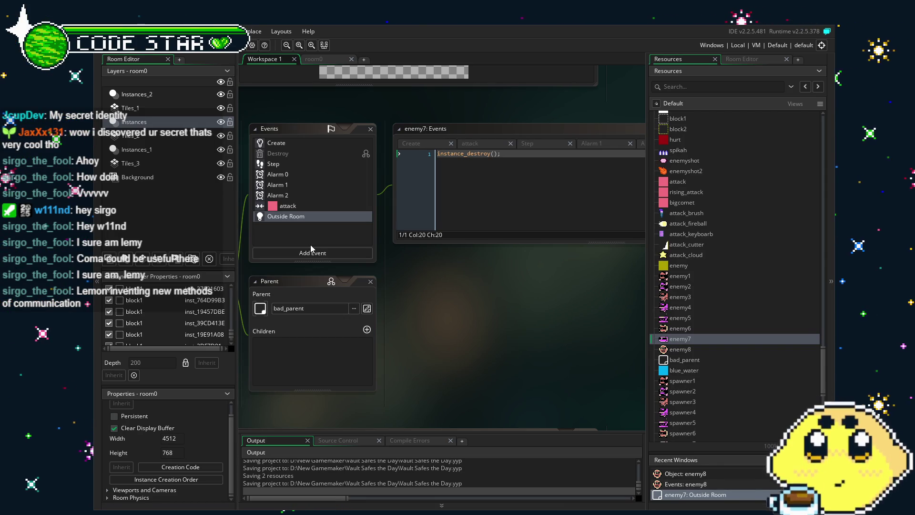
Step: Switch to room0 and scroll across the level to review its platforms, enemies and walls
click(314, 59)
scroll(419, 283, right, 6)
drag(418, 284, 292, 285)
scroll(290, 284, left, 10)
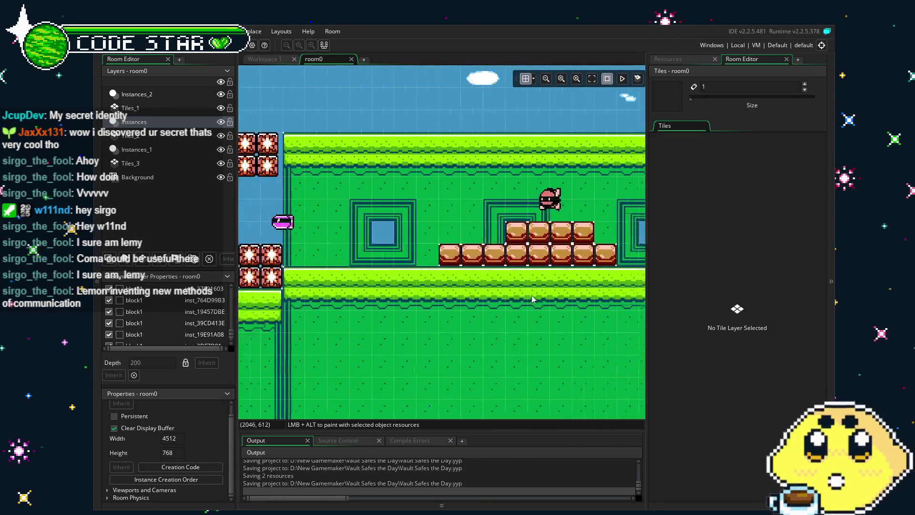
scroll(604, 334, left, 5)
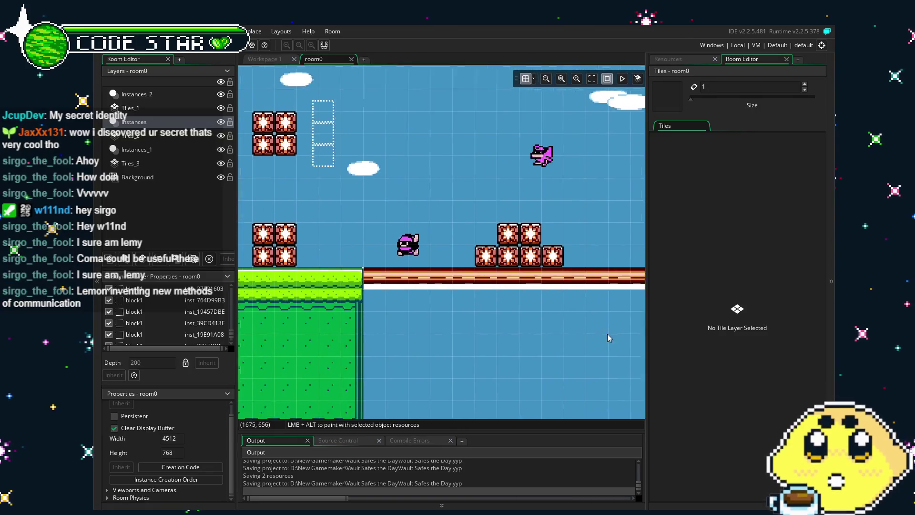
scroll(401, 327, left, 3)
scroll(572, 315, left, 3)
scroll(562, 301, left, 15)
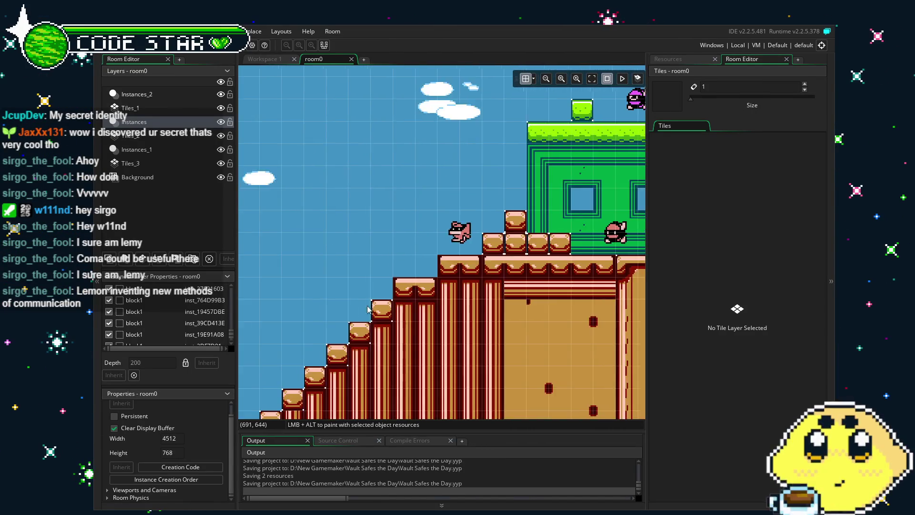
scroll(434, 298, left, 3)
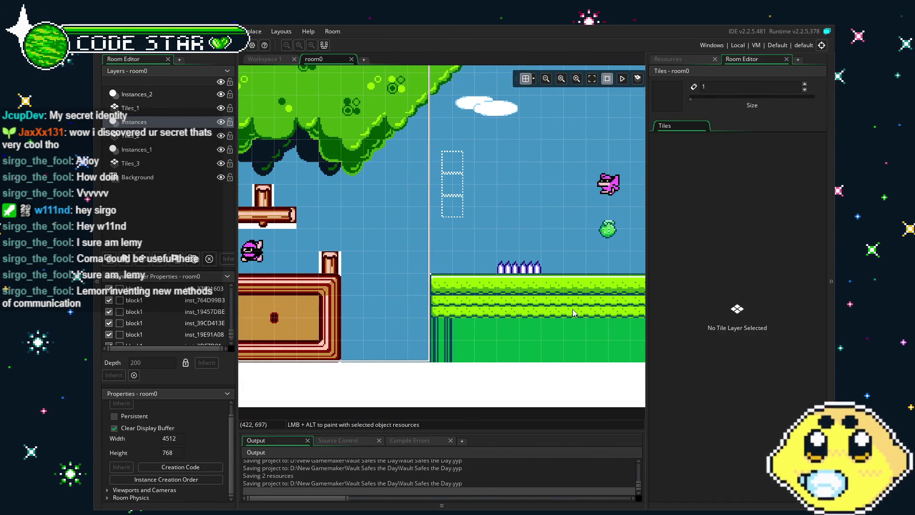
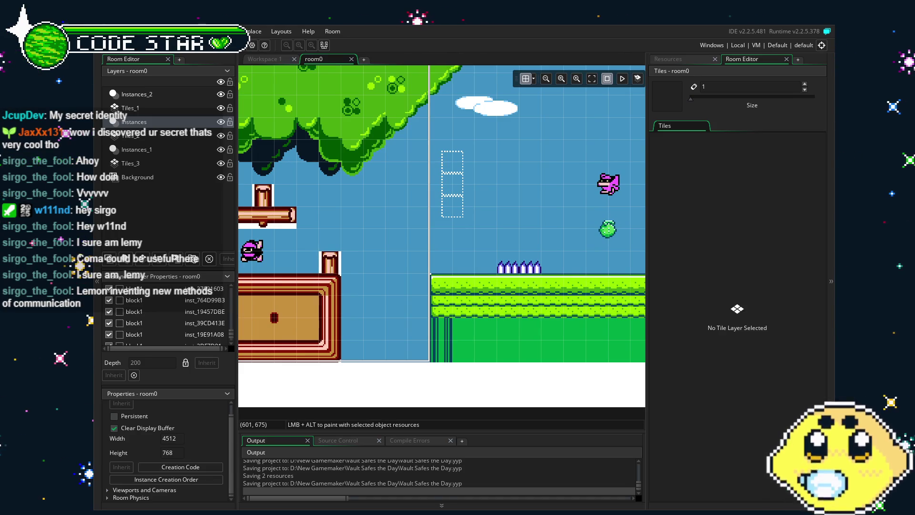
Step: Scroll the room0 canvas right and up until the gap between the grass platforms is centred
scroll(562, 284, right, 15)
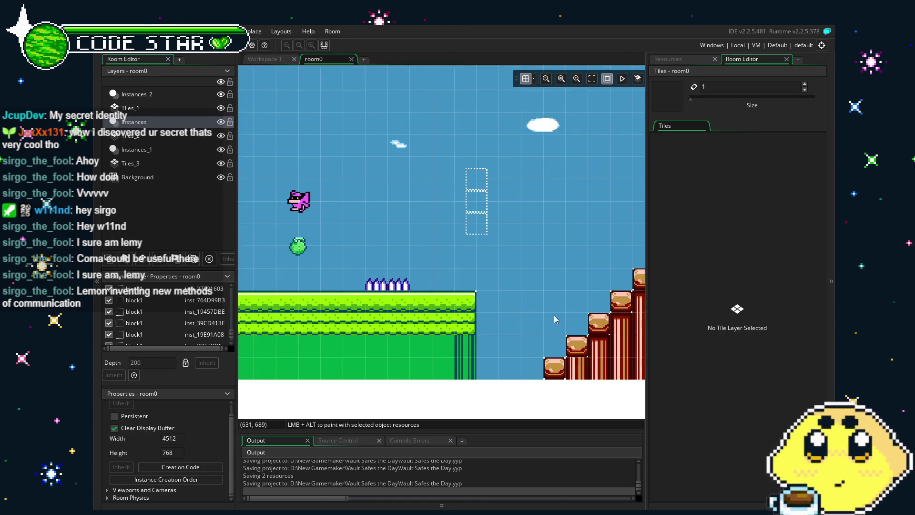
scroll(562, 284, right, 10)
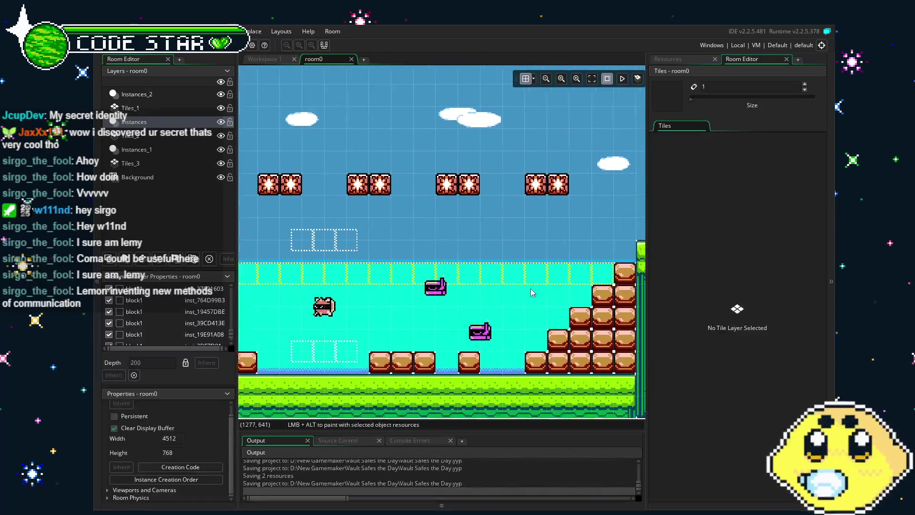
scroll(332, 293, right, 4)
scroll(257, 292, right, 10)
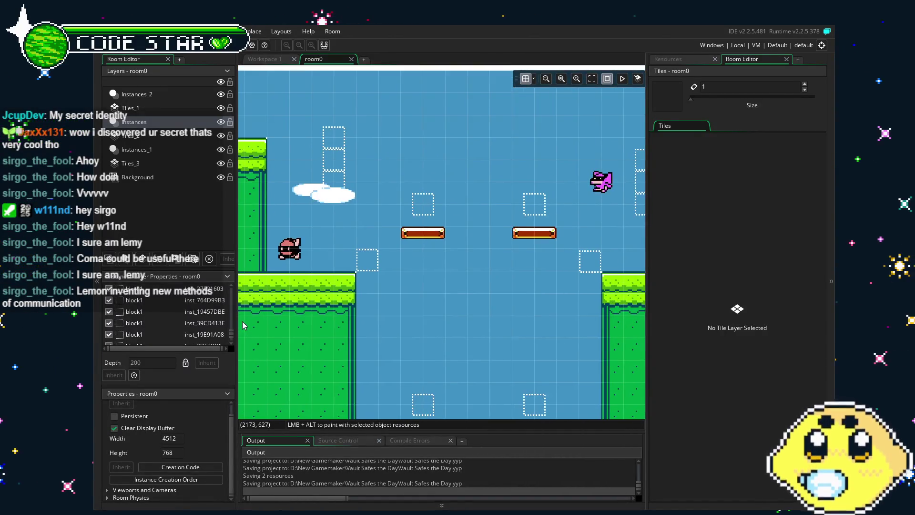
scroll(348, 329, up, 3)
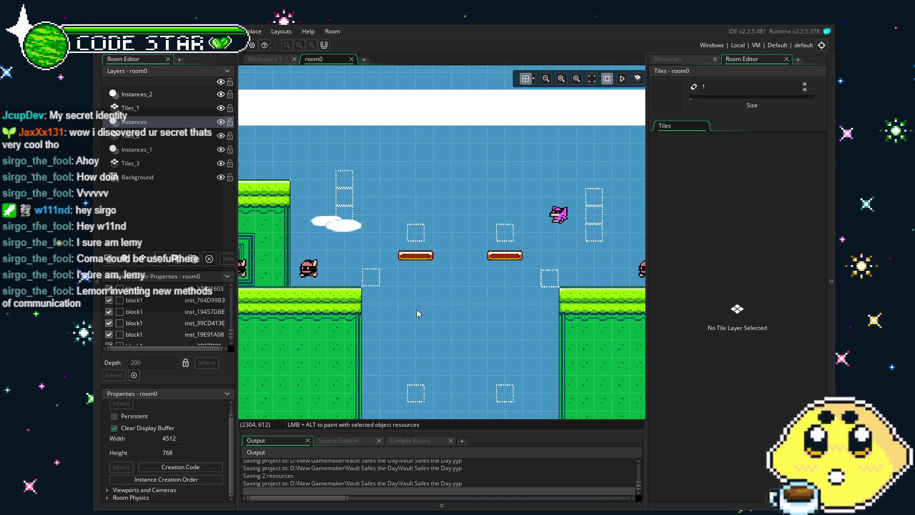
Step: On the Tiles_1 layer, stamp a block of green bush tiles above the gap and mirror the brush
click(191, 110)
scroll(654, 286, up, 1)
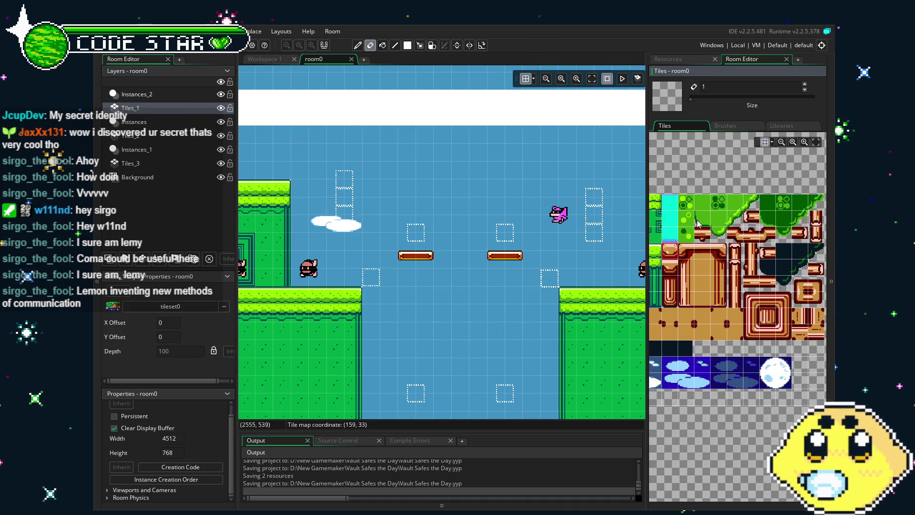
drag(703, 204, 750, 221)
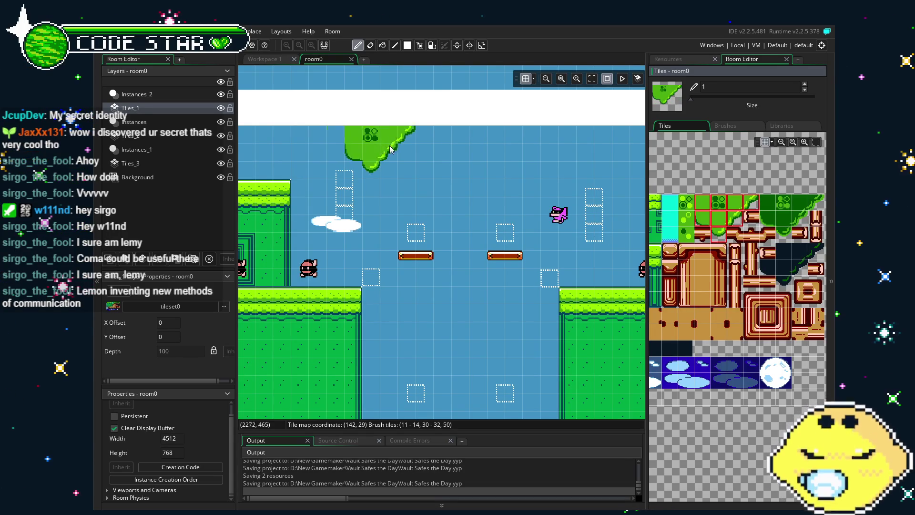
click(410, 150)
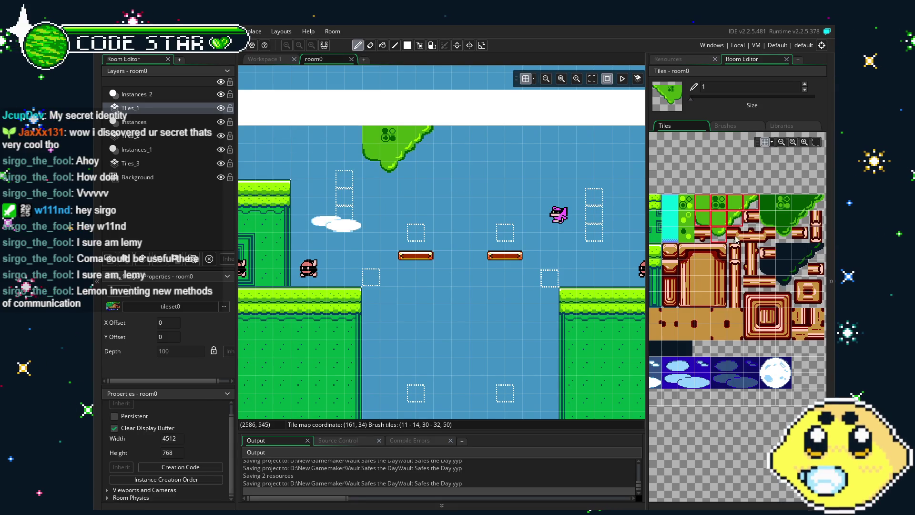
drag(750, 198, 725, 228)
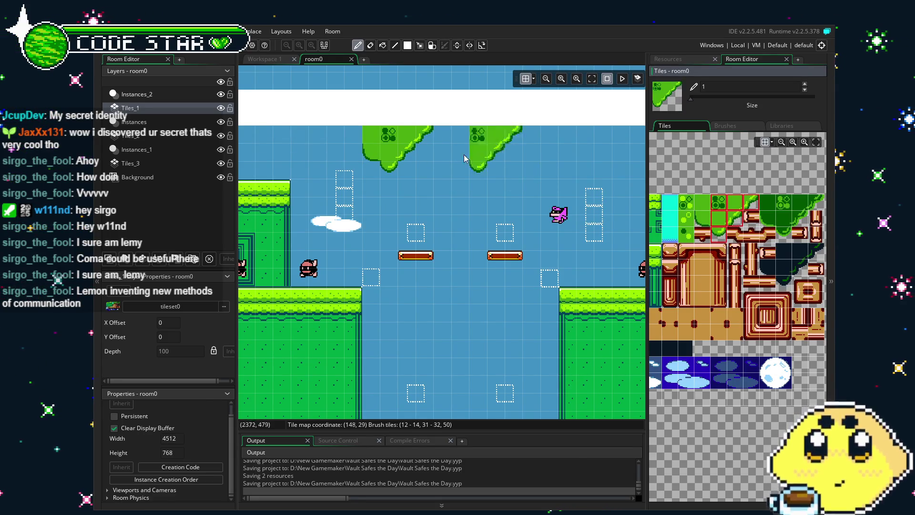
key(x)
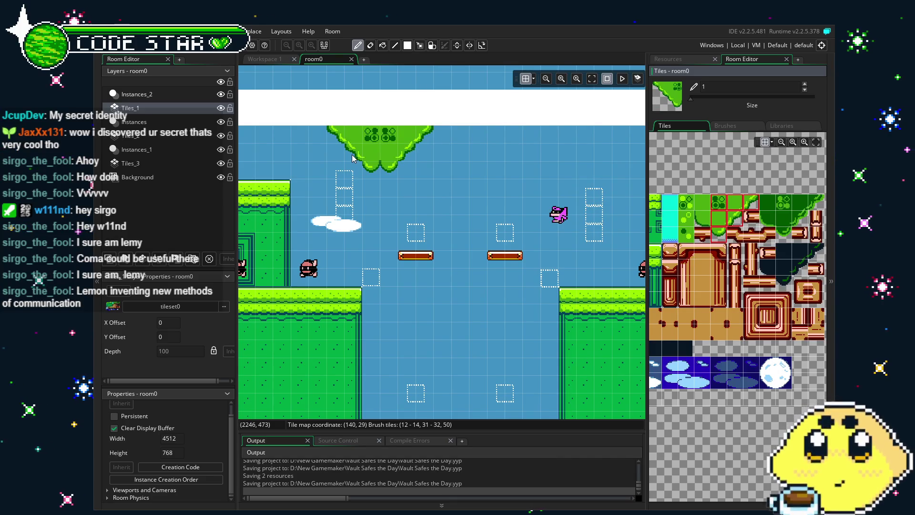
Step: Extend the canopy leftward with a two-tile leafy brush, then tidy stray tiles with the eraser
key(e)
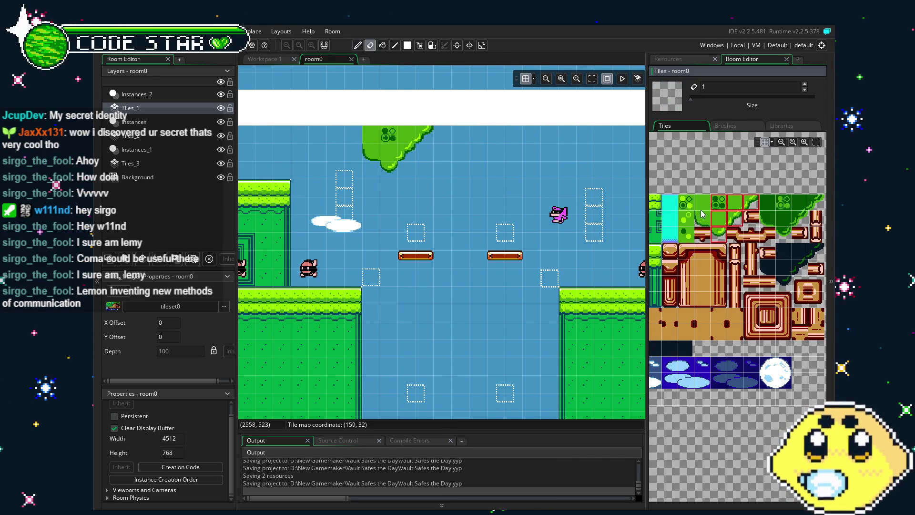
click(749, 206)
drag(749, 206, 738, 208)
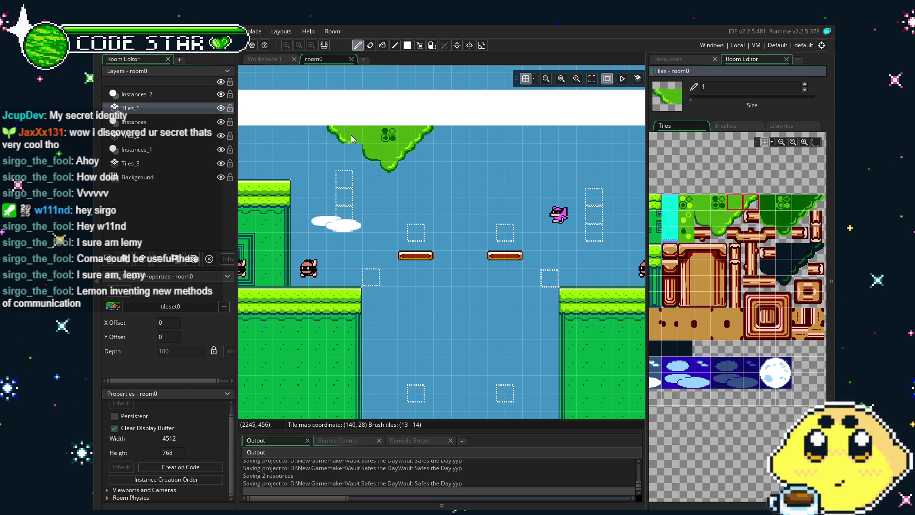
click(354, 140)
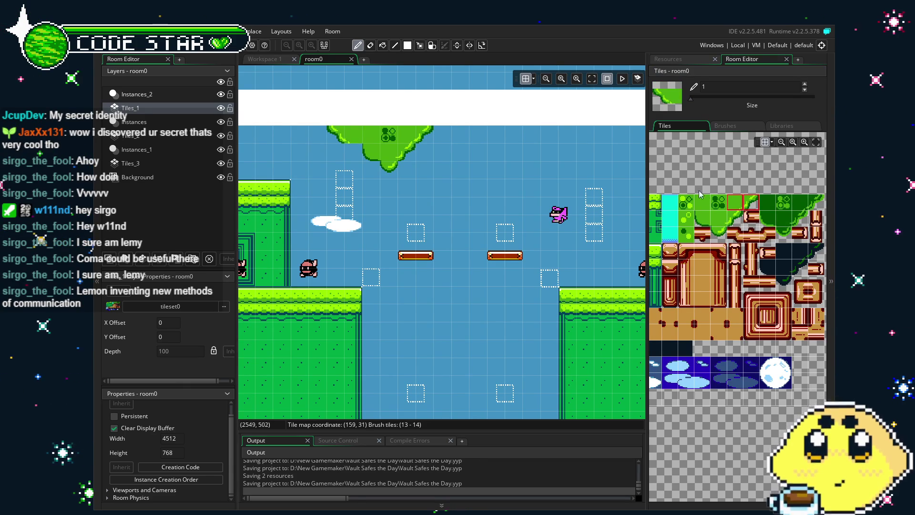
click(703, 216)
key(e)
mouse_move(293, 225)
mouse_down()
mouse_move(438, 254)
mouse_move(302, 259)
mouse_up()
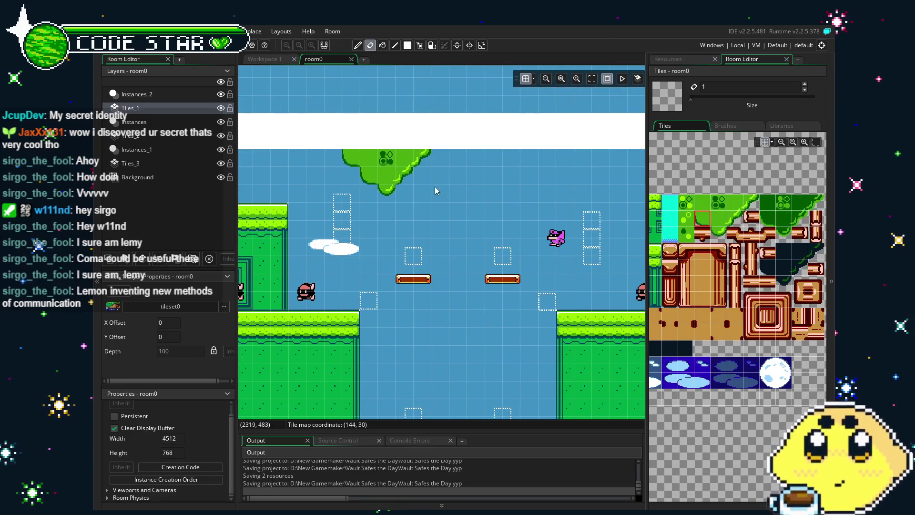
key(s)
key(e)
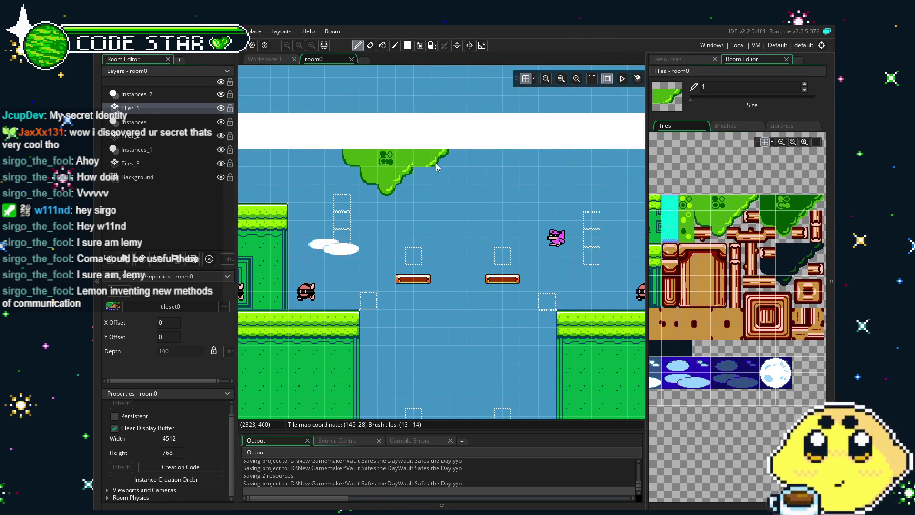
drag(492, 257, 450, 268)
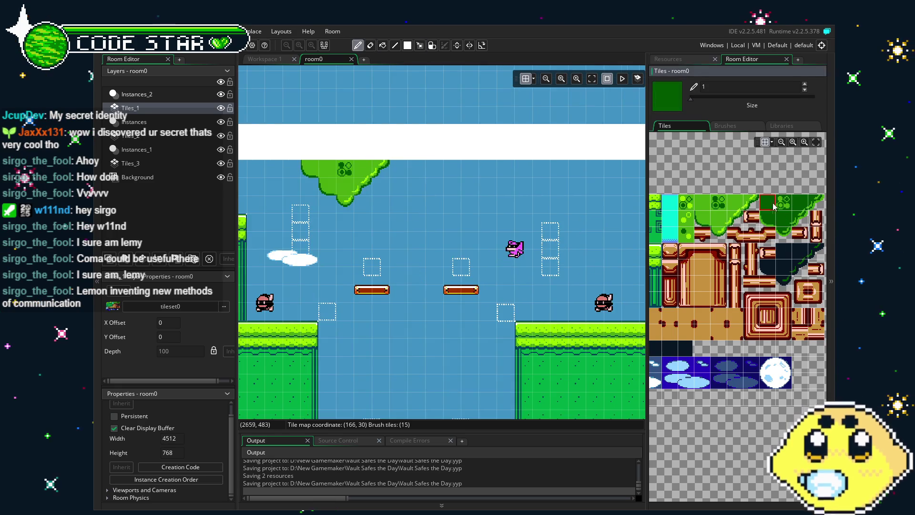
Step: On Tiles_2, stamp a shaded canopy section of dark foliage tiles to the right
drag(768, 203, 797, 220)
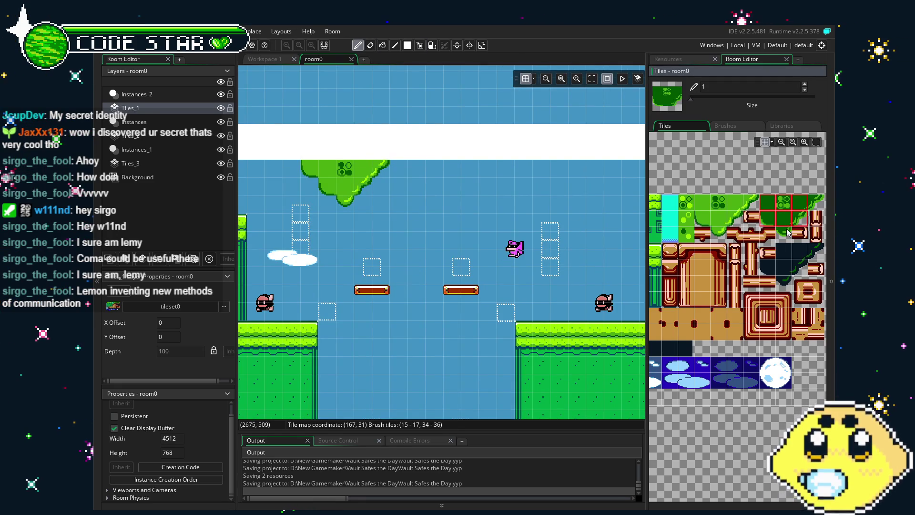
ctrl+click(784, 233)
ctrl+click(813, 202)
click(130, 135)
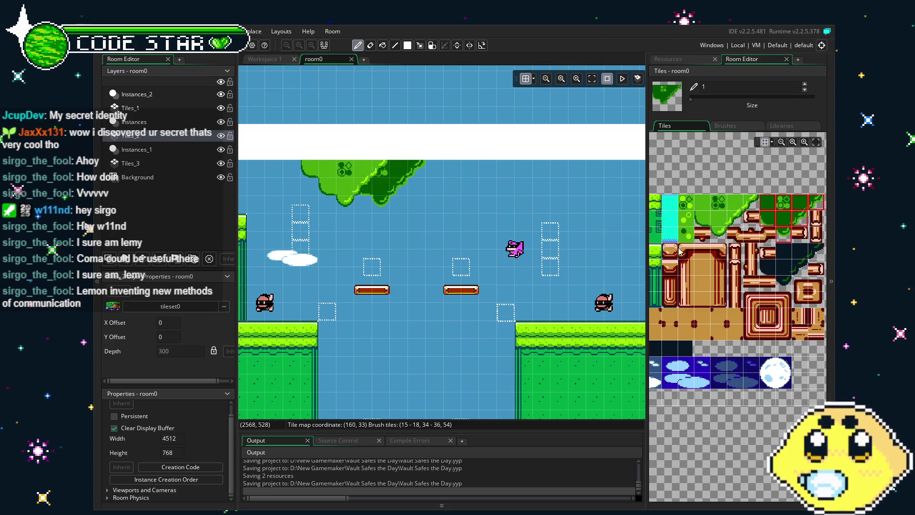
click(463, 178)
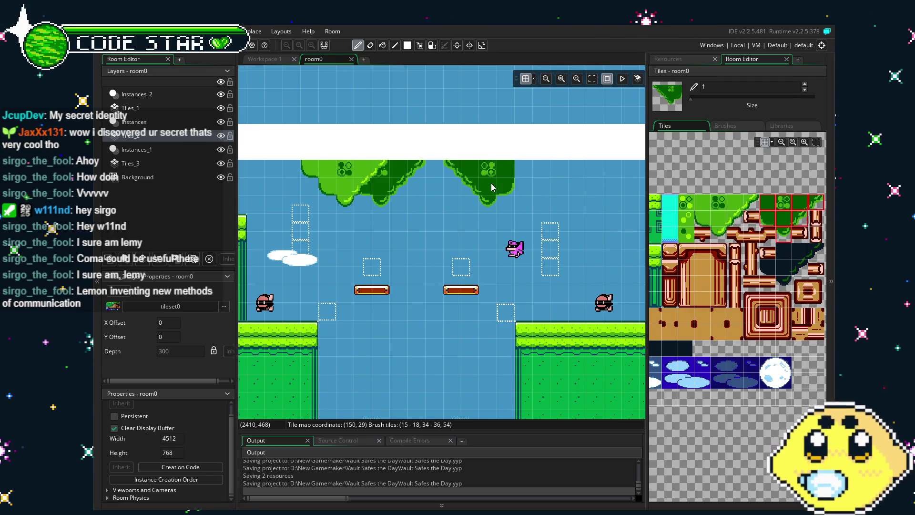
key(e)
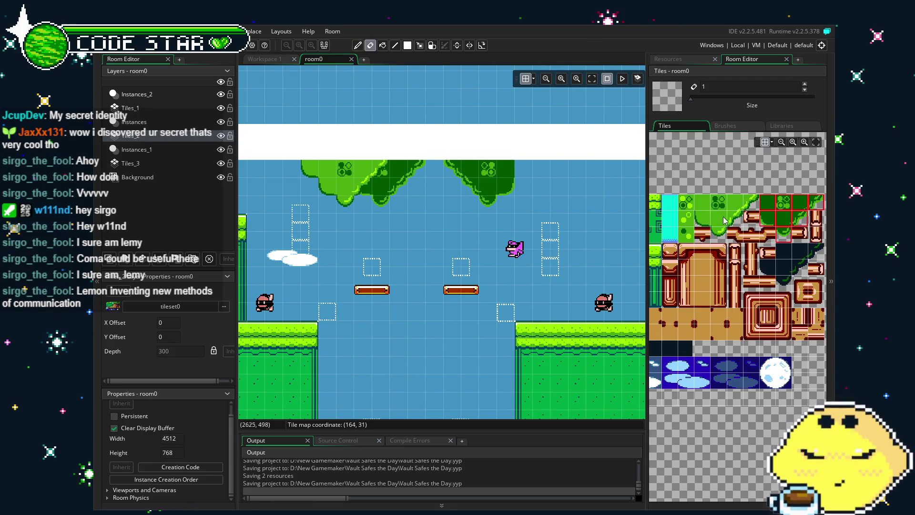
Step: Load a two-row canopy brush and erase the canopy's stray left edge
mouse_move(703, 202)
mouse_down()
mouse_move(752, 206)
mouse_move(736, 217)
mouse_move(736, 233)
mouse_up()
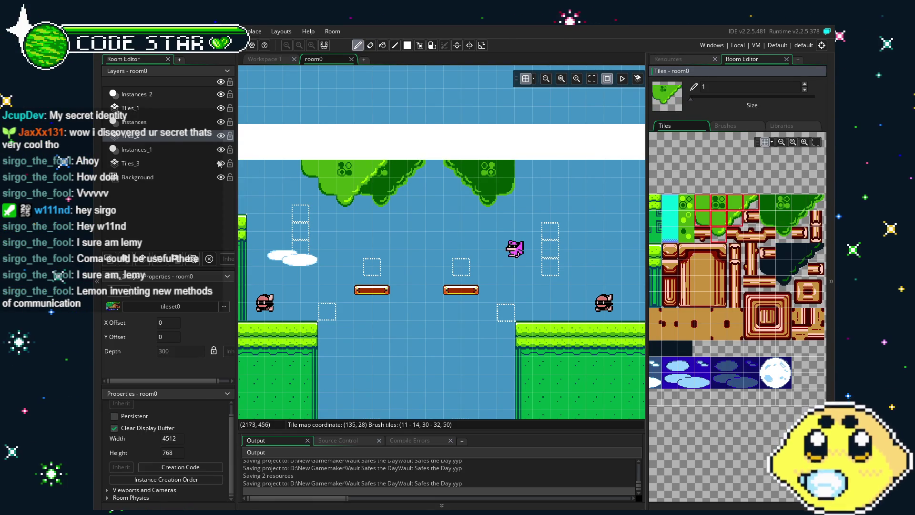
click(130, 108)
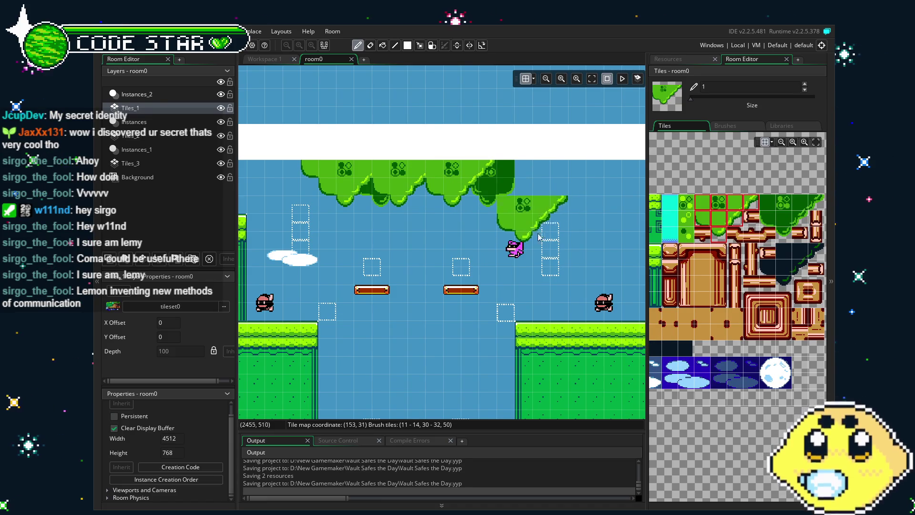
key(e)
drag(402, 278, 433, 291)
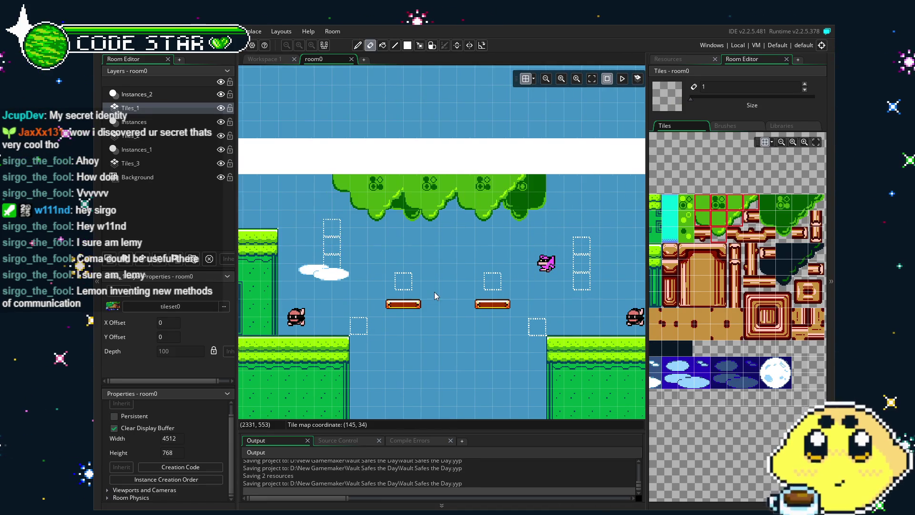
drag(342, 200, 355, 185)
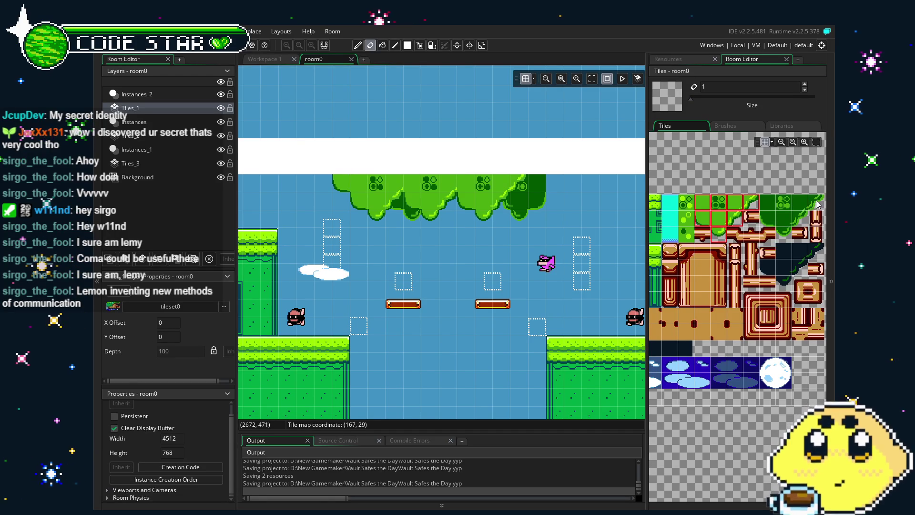
Step: Add a dark edge tile to the canopy's right end on the Tiles_2 layer
drag(800, 203, 816, 203)
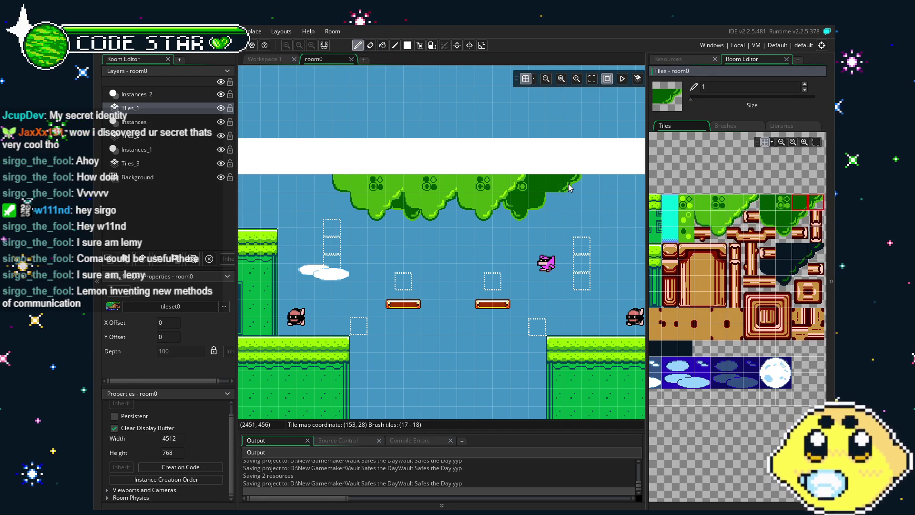
key(e)
scroll(447, 327, right, 1)
scroll(428, 327, down, 3)
scroll(428, 327, right, 4)
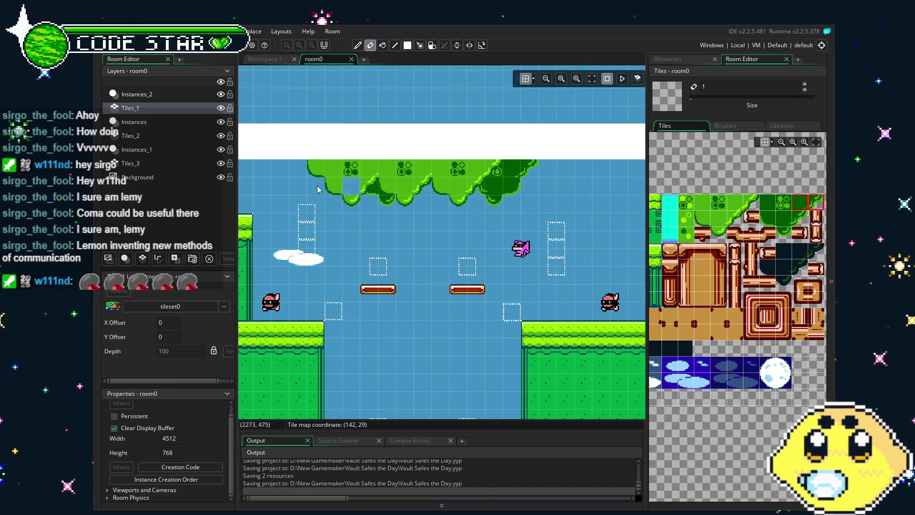
key(m)
key(d)
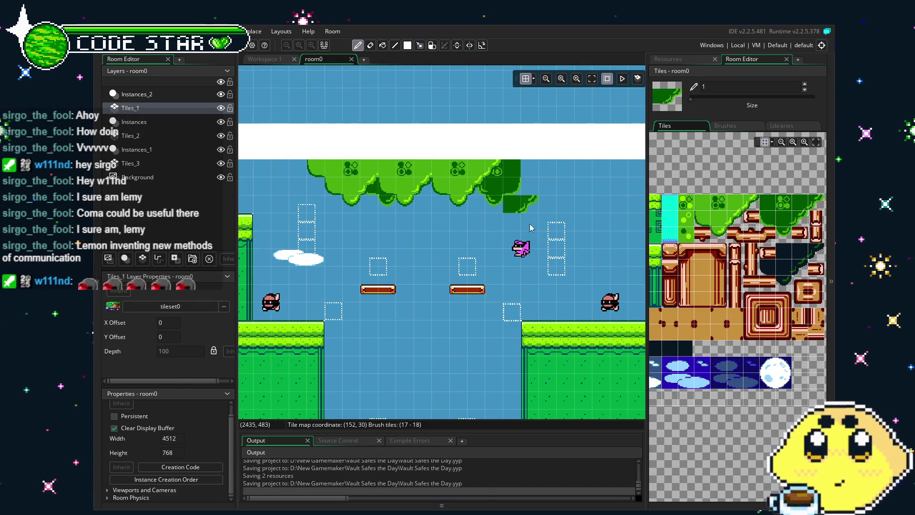
click(158, 138)
click(527, 171)
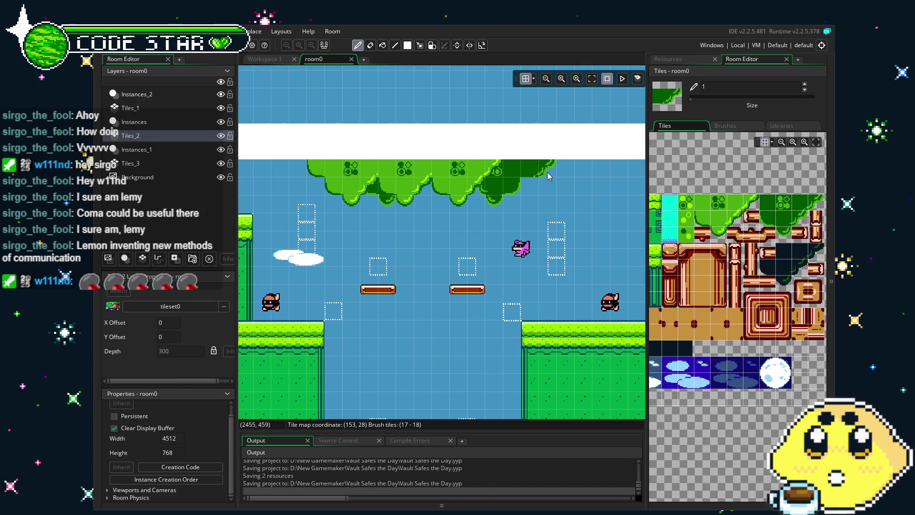
Step: On Tiles_3, paint dark shadow tiles along the canopy's right edge and underside
key(e)
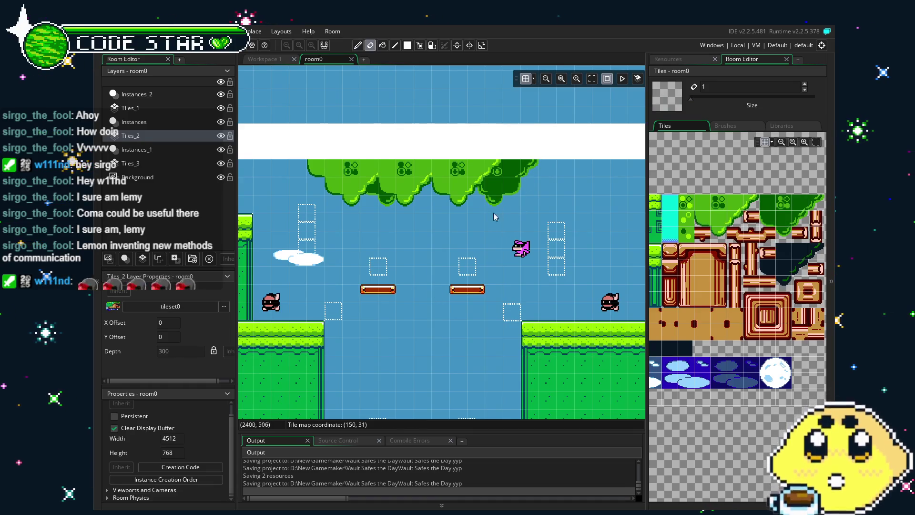
mouse_move(408, 319)
mouse_down()
mouse_move(446, 317)
mouse_move(430, 325)
mouse_move(436, 330)
mouse_up()
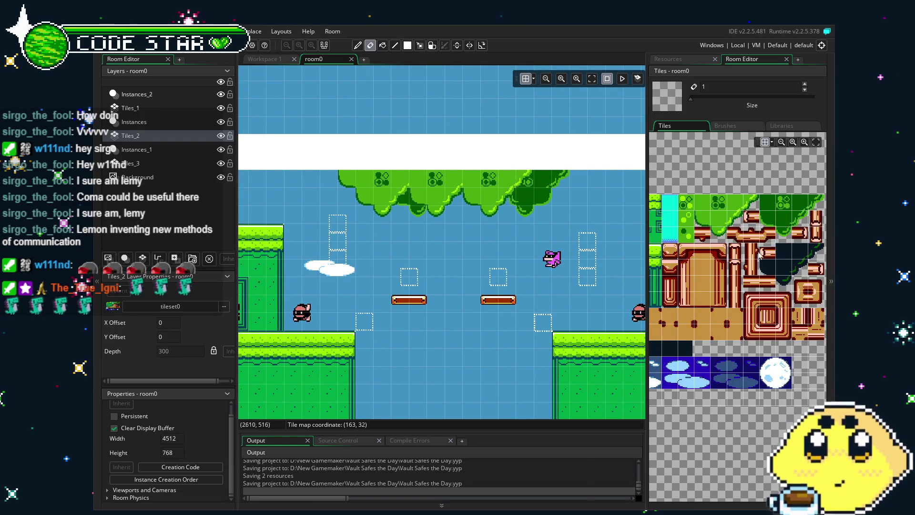
mouse_move(782, 253)
mouse_down()
mouse_move(811, 253)
mouse_move(815, 285)
mouse_up()
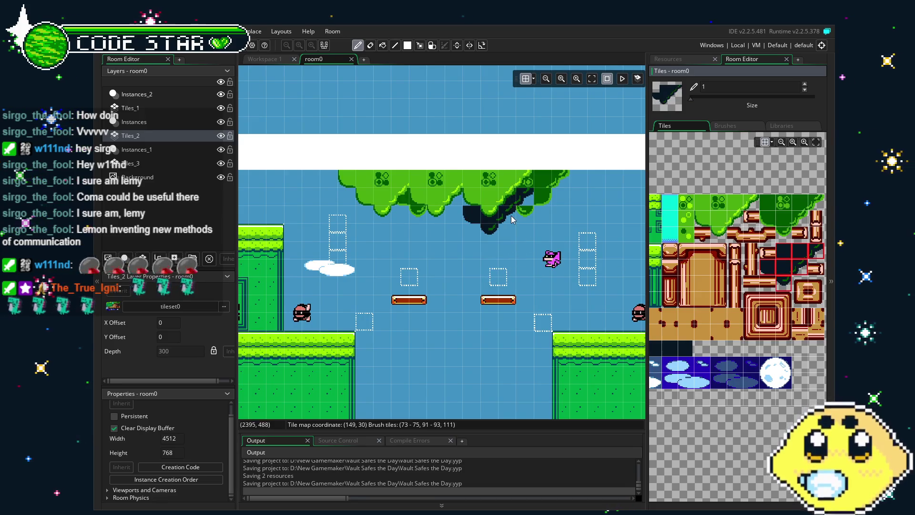
click(145, 165)
click(577, 205)
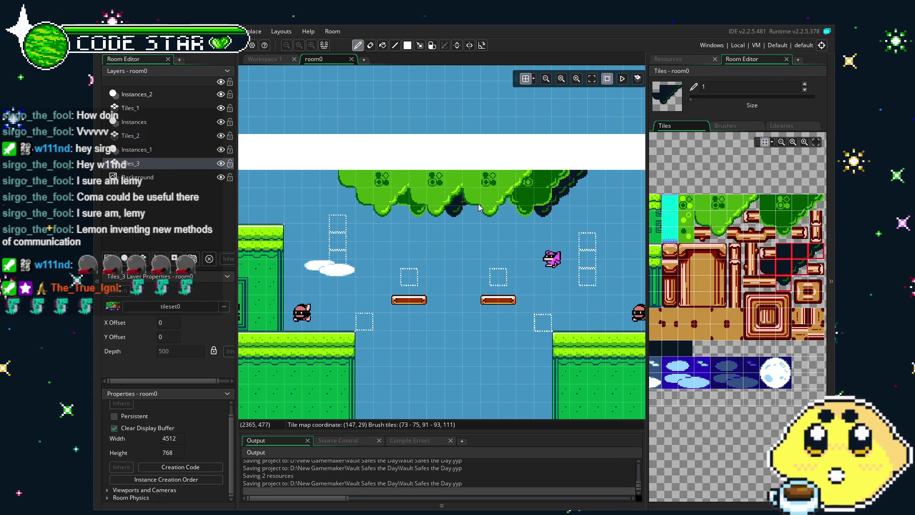
click(457, 222)
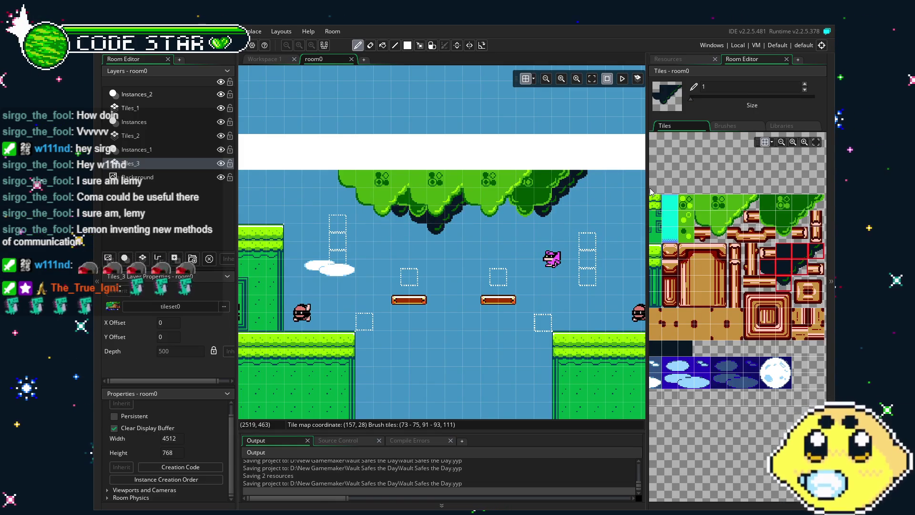
Step: Undo a trial of darker tree tiles on Tiles_2, then load a 3x2 canopy block plus tile 54
drag(768, 208, 817, 236)
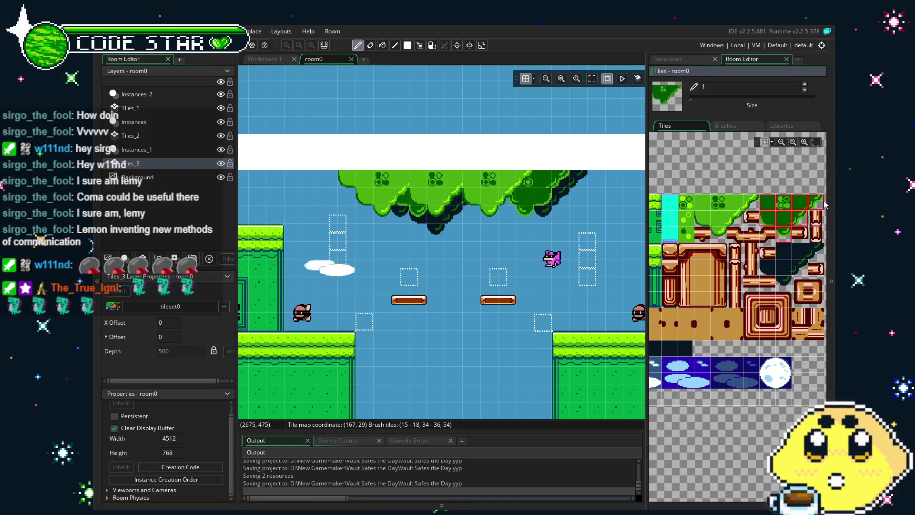
click(131, 136)
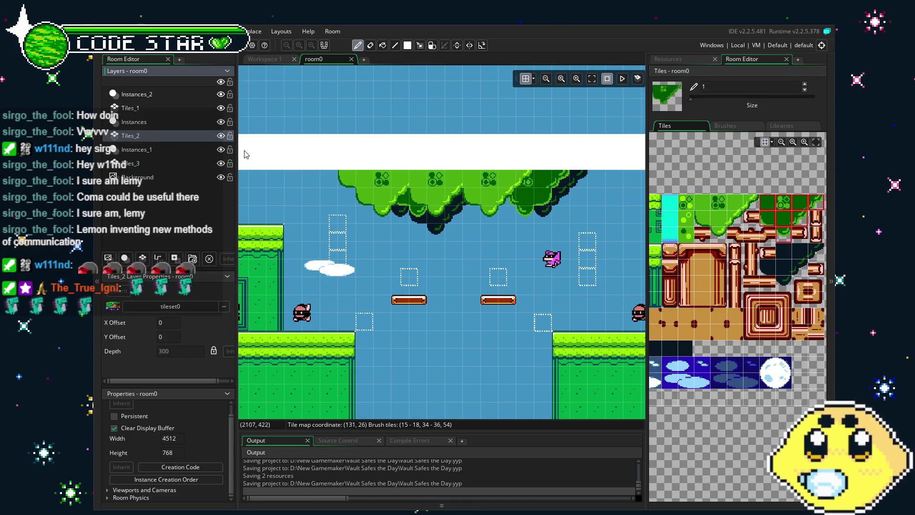
click(488, 213)
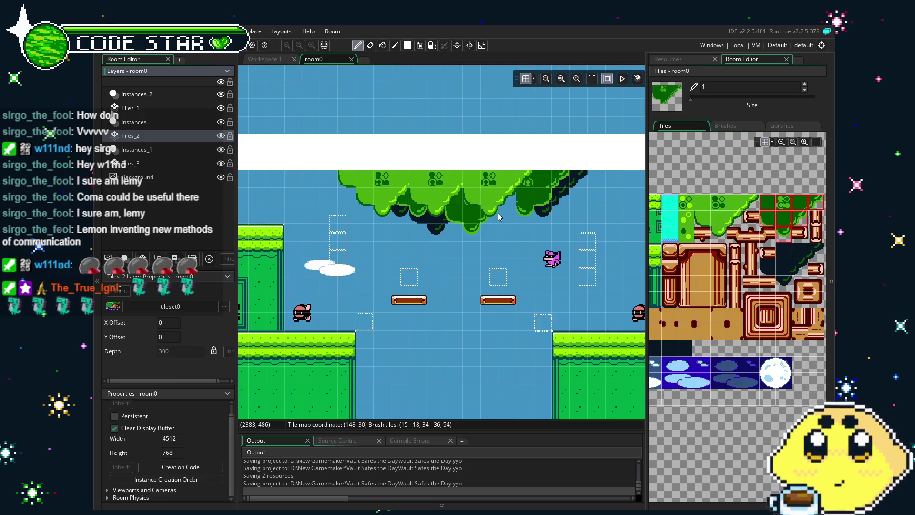
key(ctrl+z)
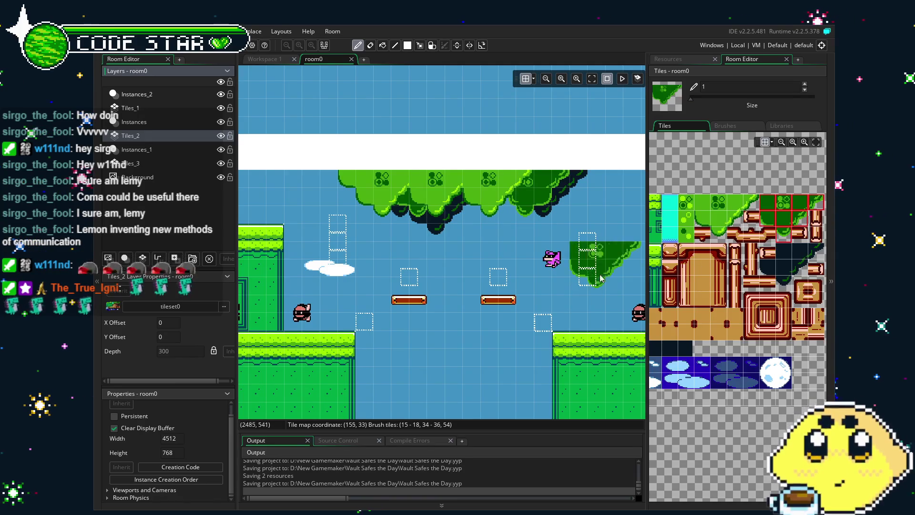
click(770, 204)
drag(770, 204, 798, 222)
ctrl+click(784, 233)
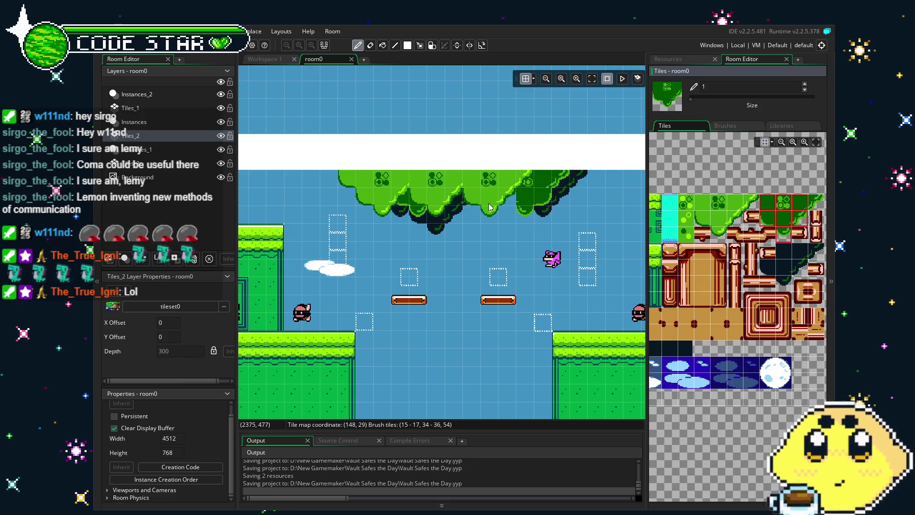
Step: Pick two tileset tiles, make Tiles_3 the active layer, and scroll the room view left
key(e)
scroll(443, 248, down, 2)
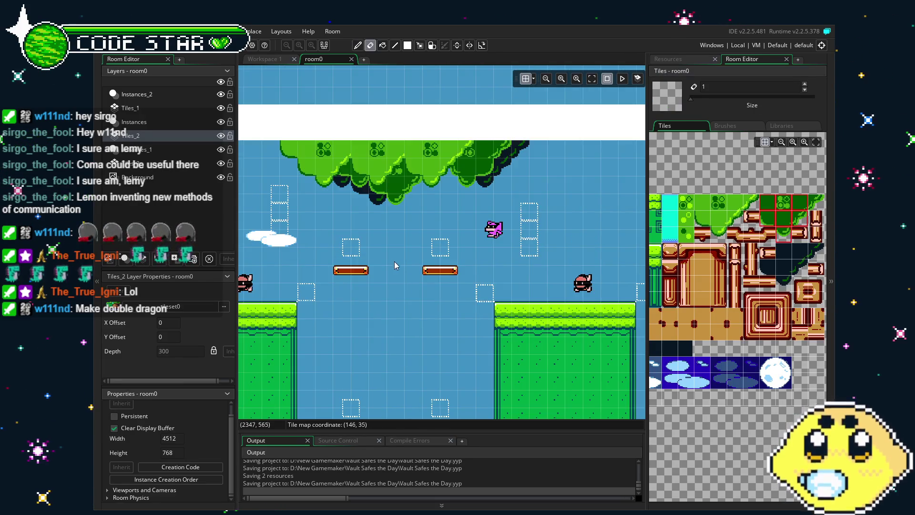
scroll(424, 300, up, 3)
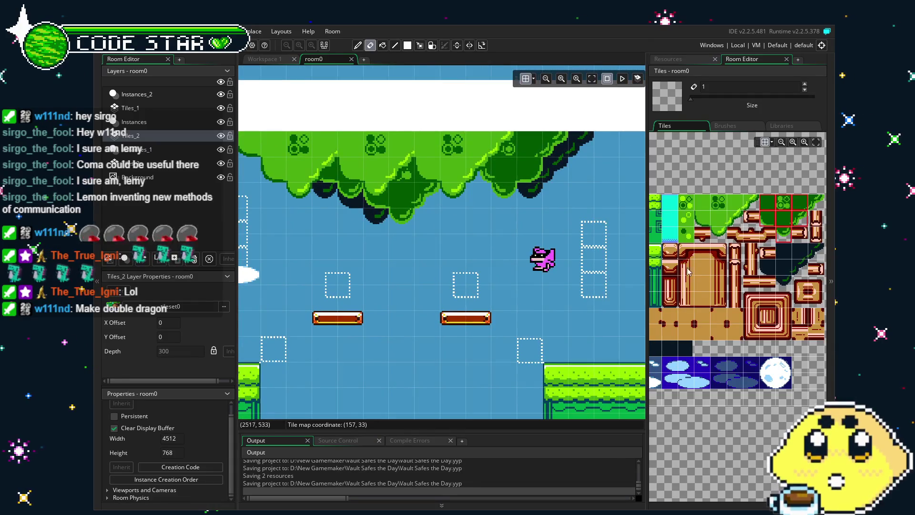
mouse_move(788, 251)
mouse_down()
mouse_move(816, 253)
mouse_move(784, 283)
mouse_up()
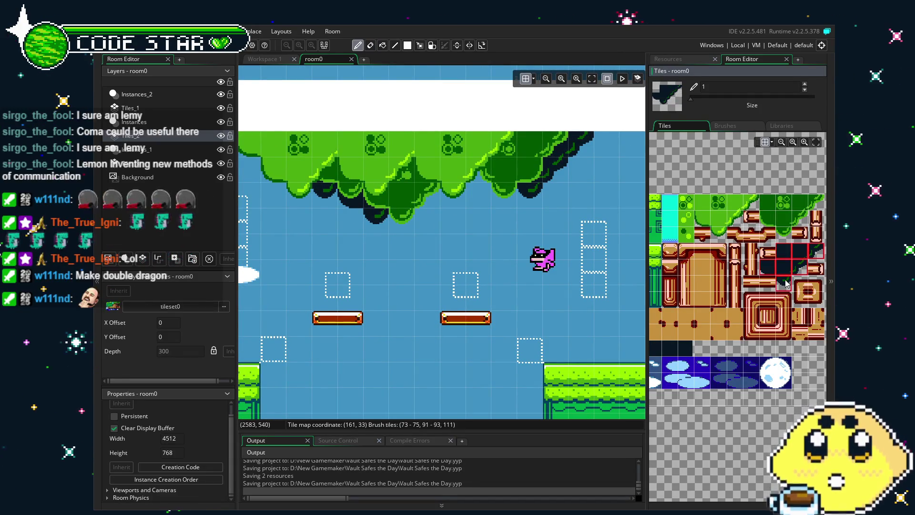
click(125, 163)
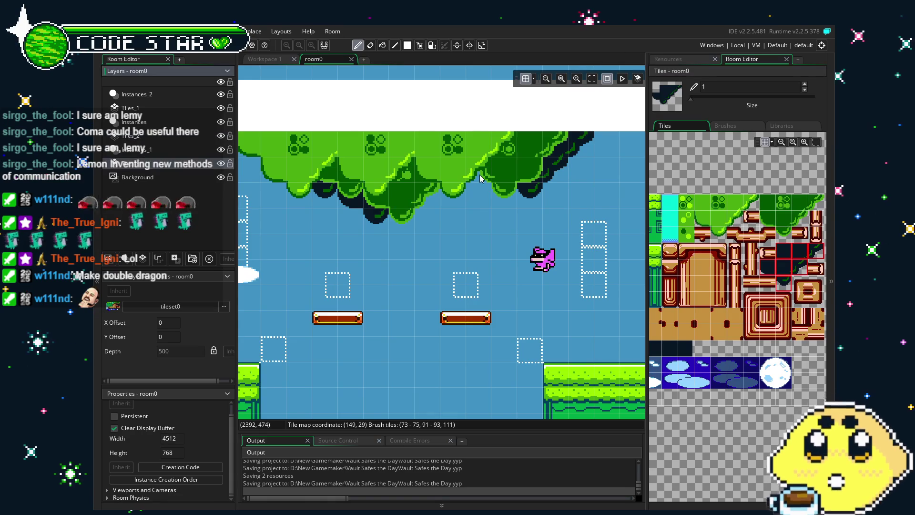
key(e)
scroll(402, 317, down, 2)
scroll(402, 328, left, 1)
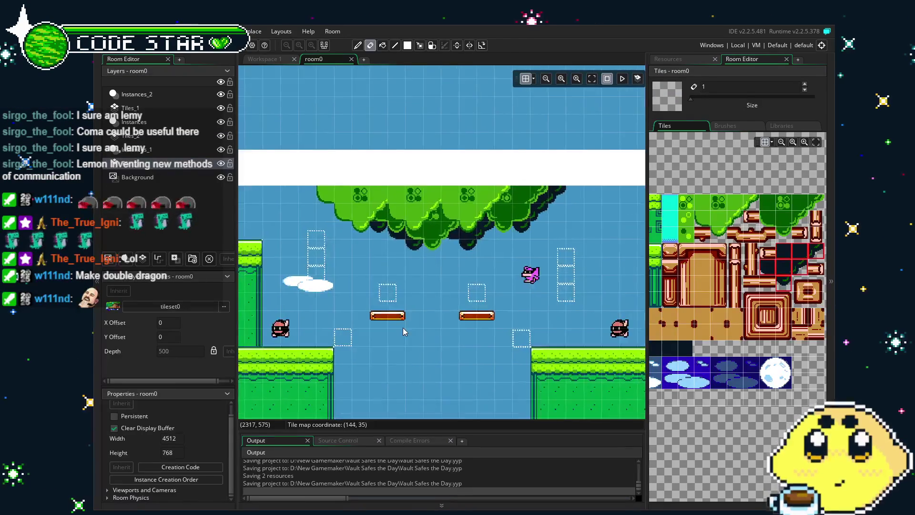
scroll(386, 328, left, 1)
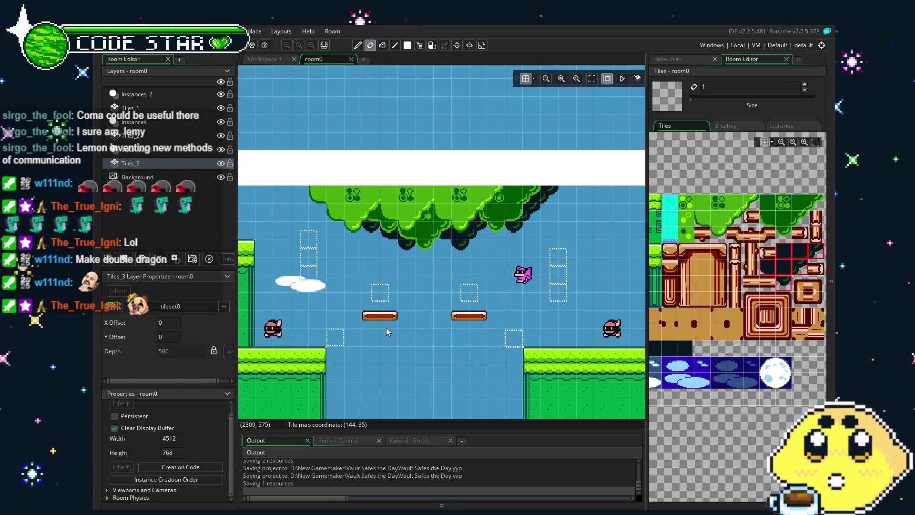
Step: Copy a canopy tile from Tiles_1 as a brush and erase a stray canopy tile
click(419, 45)
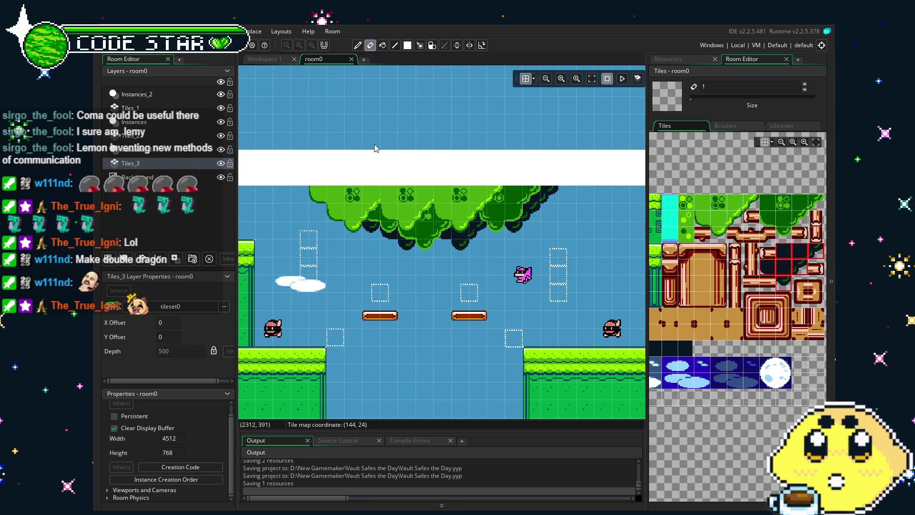
scroll(326, 215, up, 3)
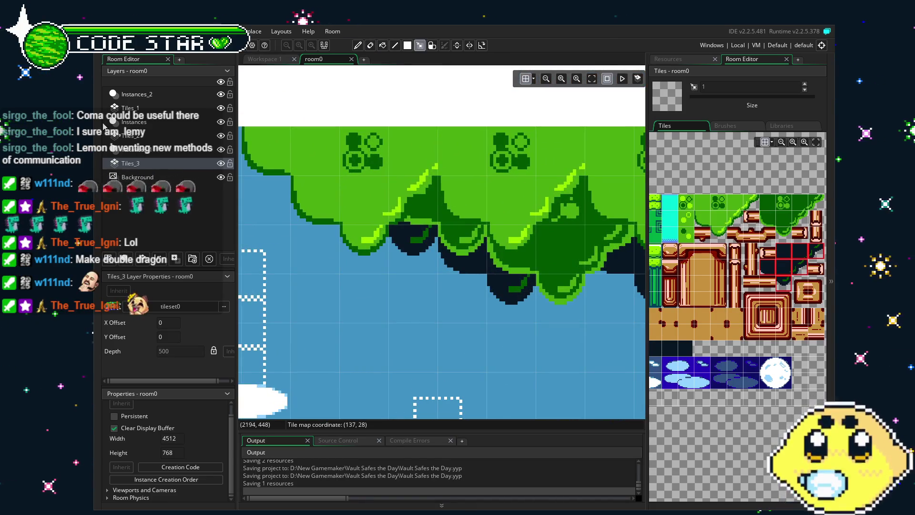
click(448, 204)
key(ctrl+c)
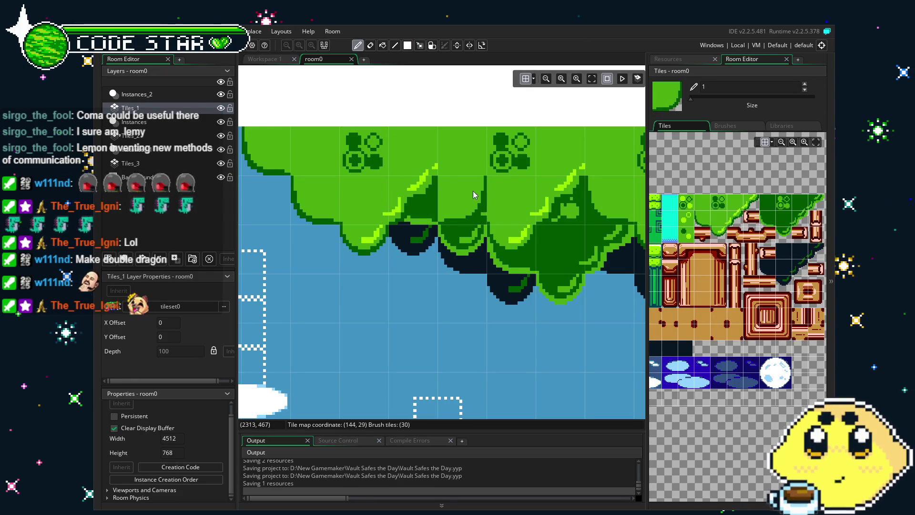
key(e)
click(422, 196)
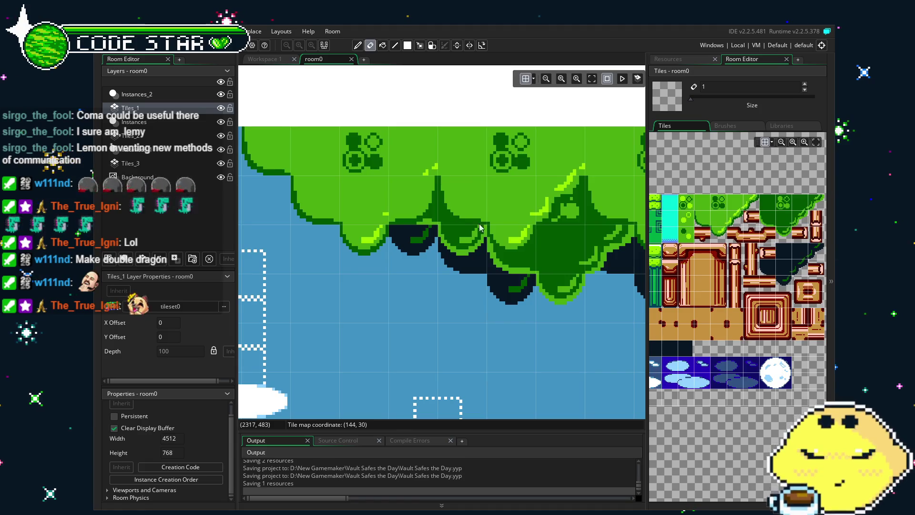
alt+click(471, 164)
click(428, 272)
key(e)
click(427, 271)
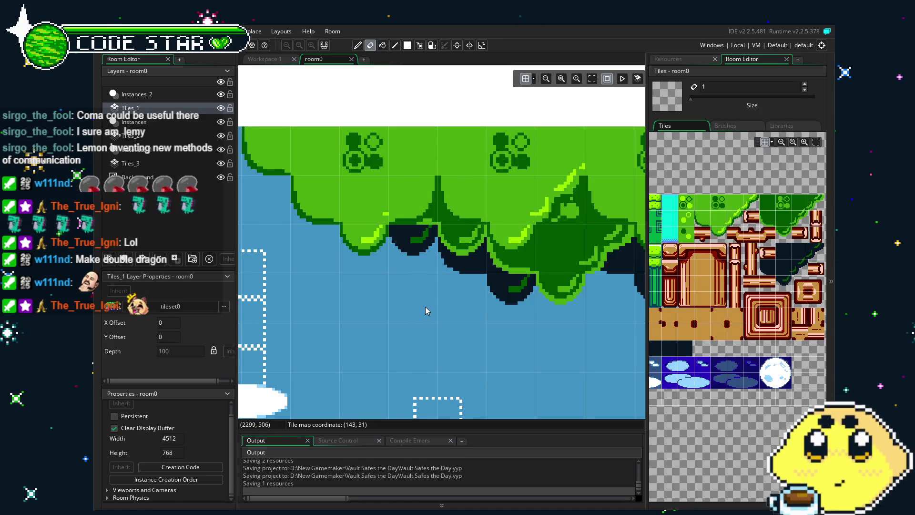
Step: Cover the berry cluster on the canopy's right side with plain green leaf tiles
ctrl+scroll(443, 325, down, 2)
ctrl+scroll(443, 325, down, 3)
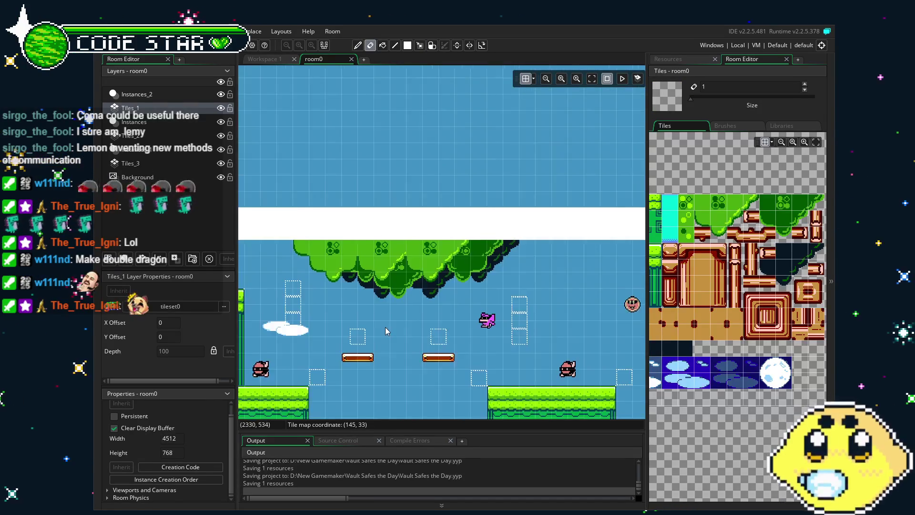
ctrl+scroll(454, 277, up, 3)
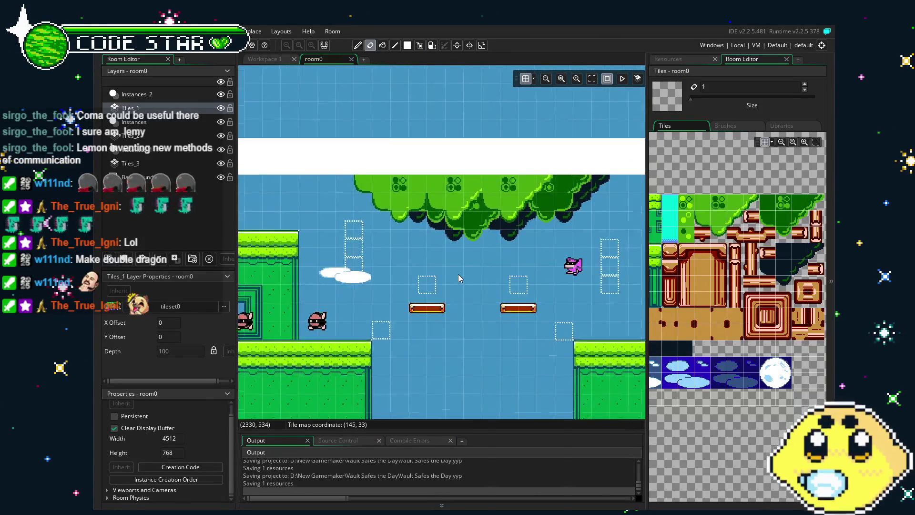
mouse_move(443, 273)
mouse_down()
mouse_move(439, 282)
mouse_move(411, 278)
mouse_up()
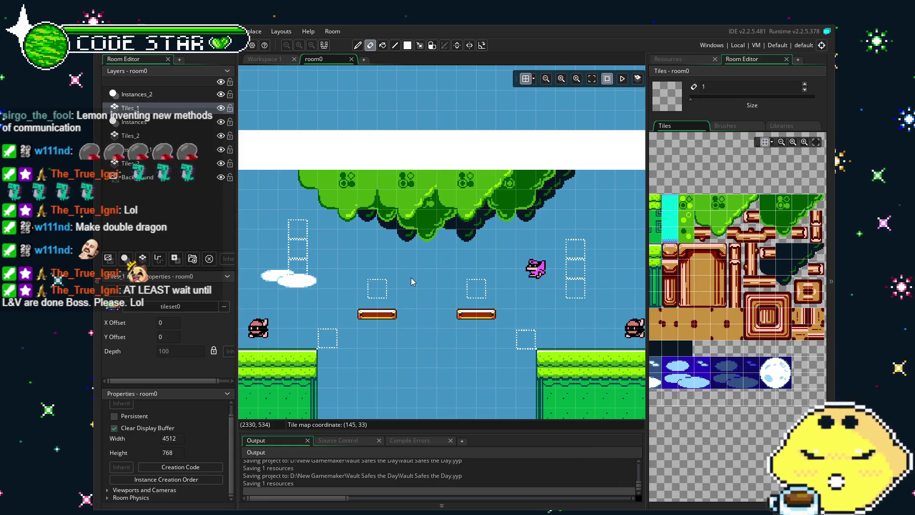
scroll(356, 244, up, 3)
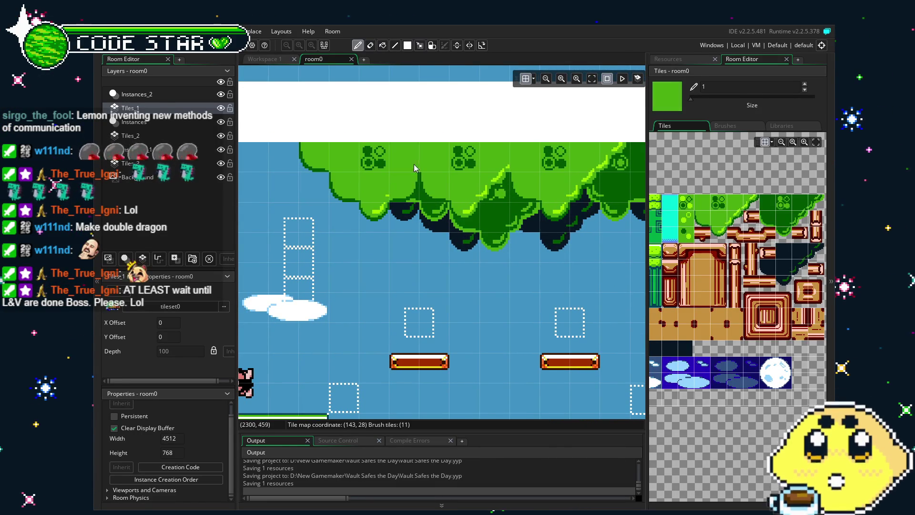
drag(376, 285, 342, 288)
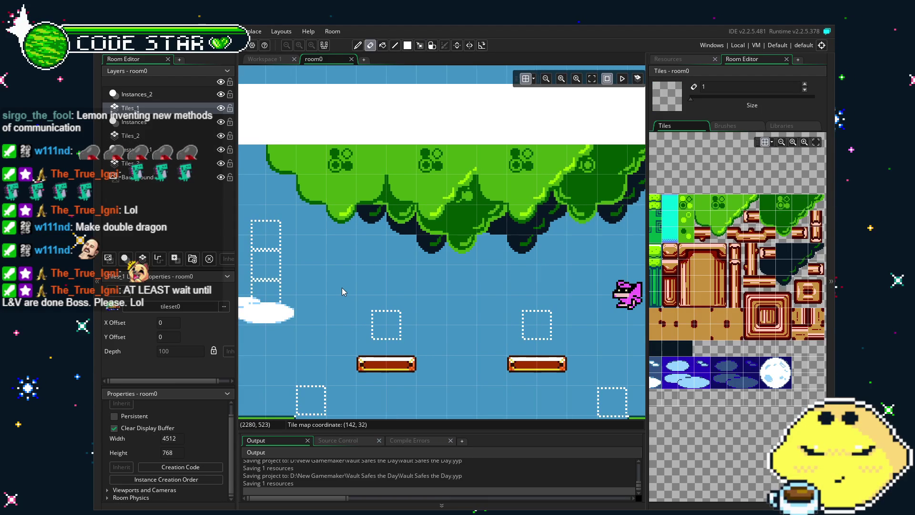
alt+click(367, 170)
click(334, 162)
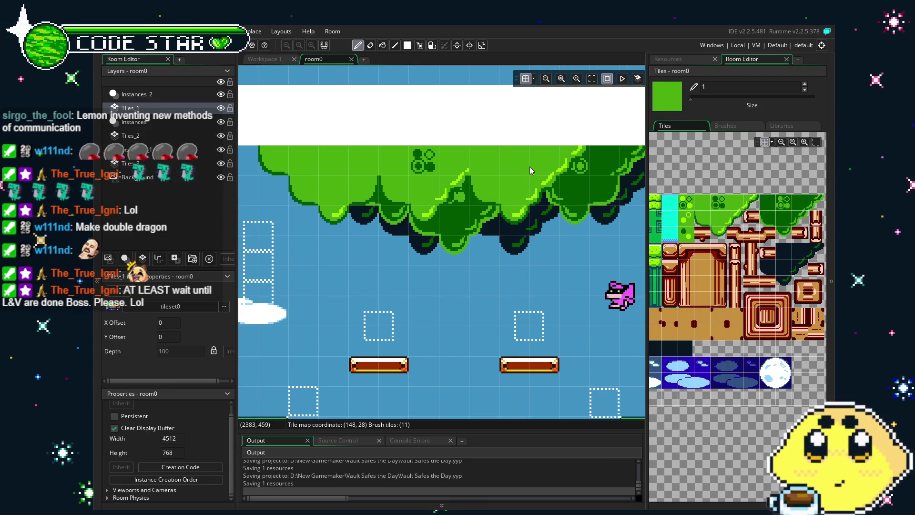
Step: Pick berry-cluster and green berry tiles from the tileset, switching to the eraser
click(719, 203)
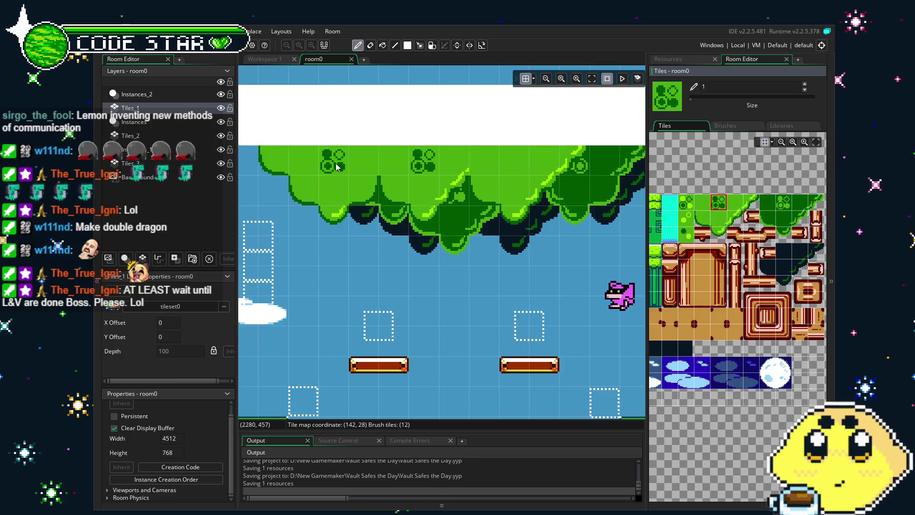
scroll(368, 176, down, 3)
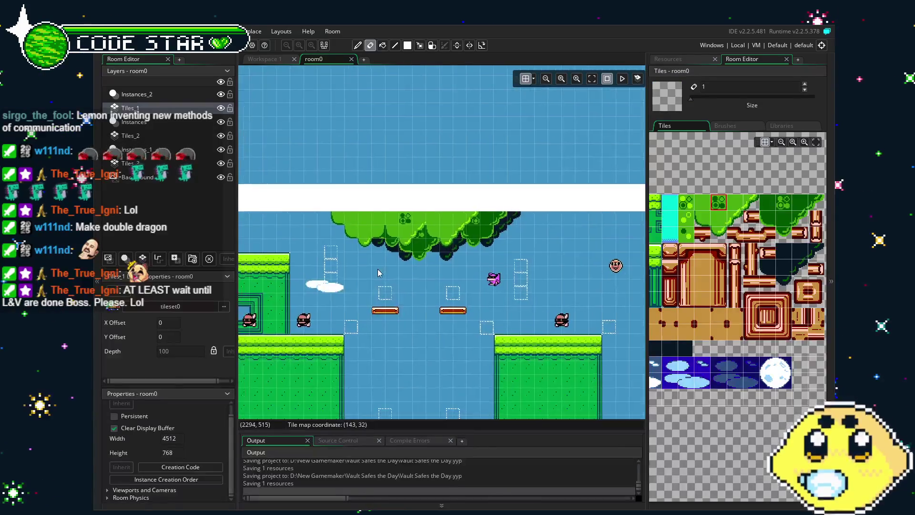
key(e)
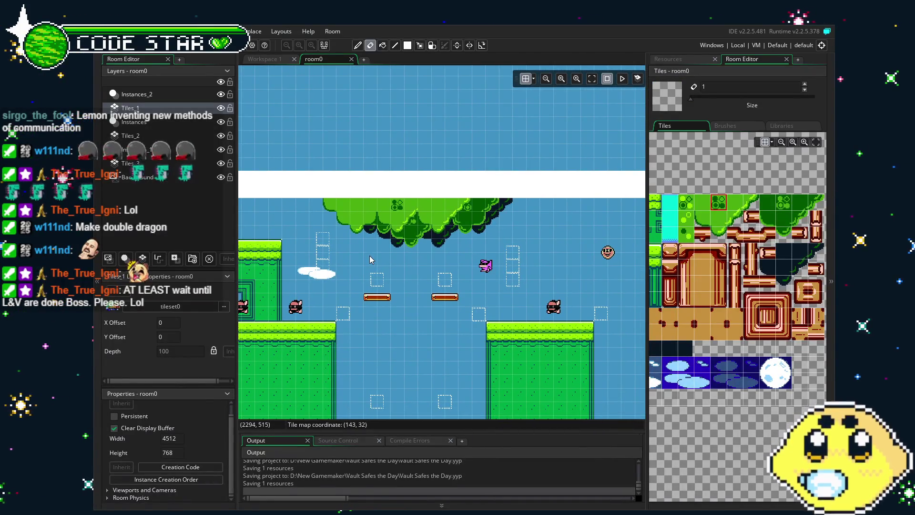
click(686, 203)
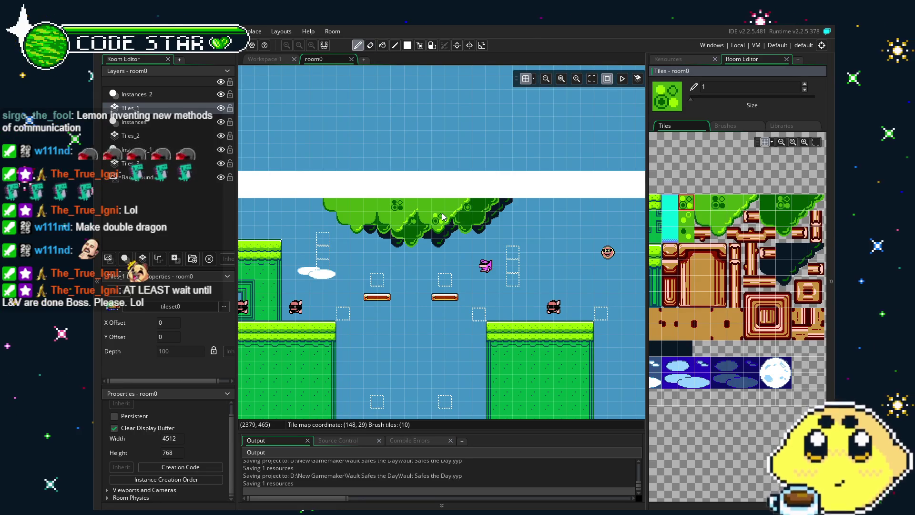
scroll(442, 213, up, 3)
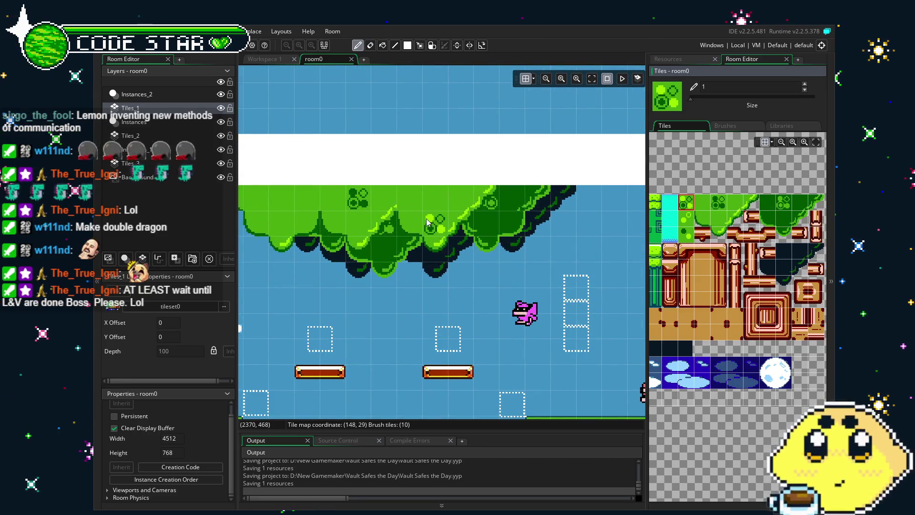
scroll(439, 223, down, 3)
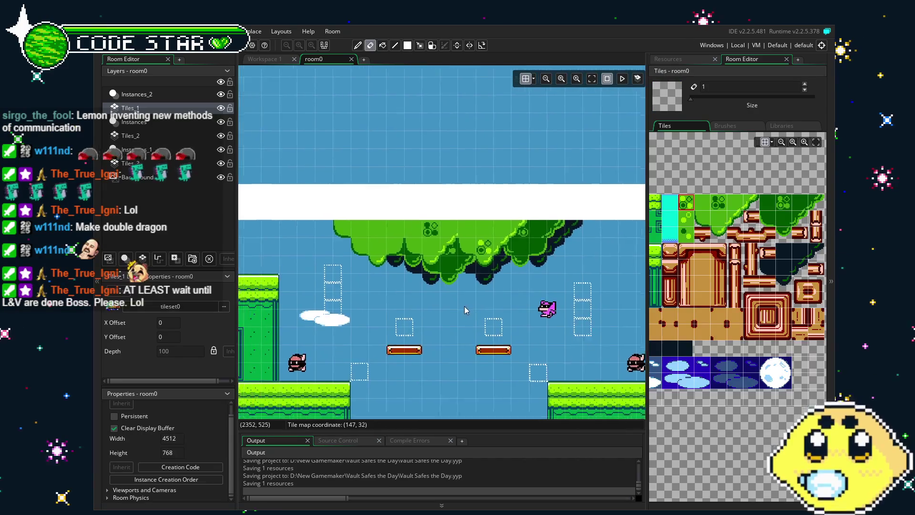
key(e)
scroll(454, 261, up, 1)
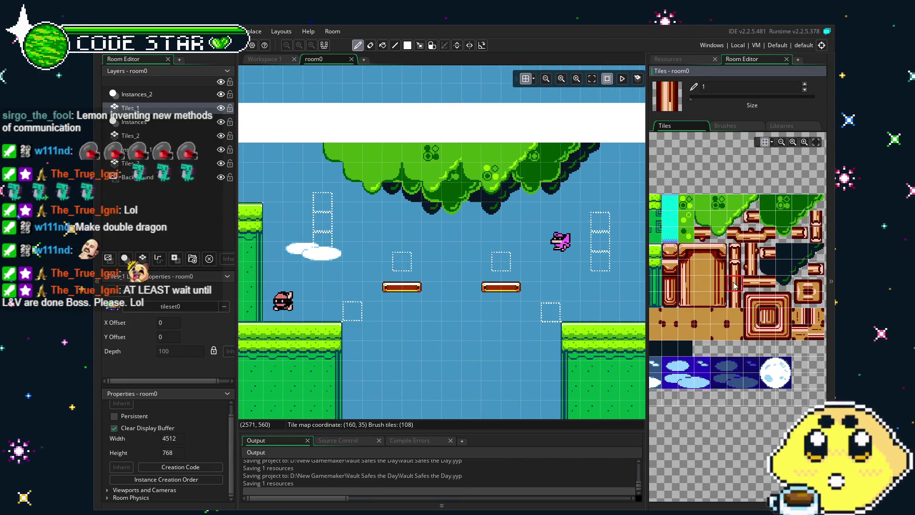
Step: Try a 3x3 wood trunk on Tiles_3 below the canopy, then undo it
drag(682, 248, 720, 295)
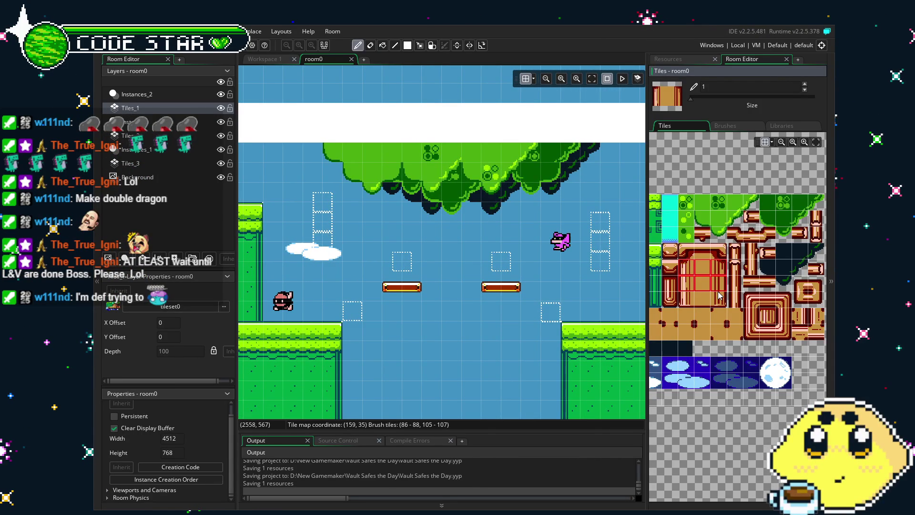
click(130, 163)
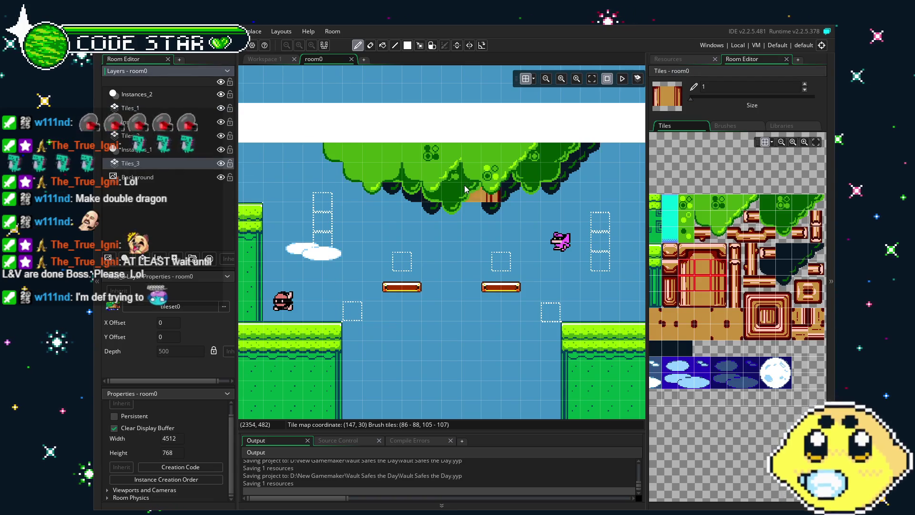
drag(457, 205, 456, 339)
key(ctrl+z)
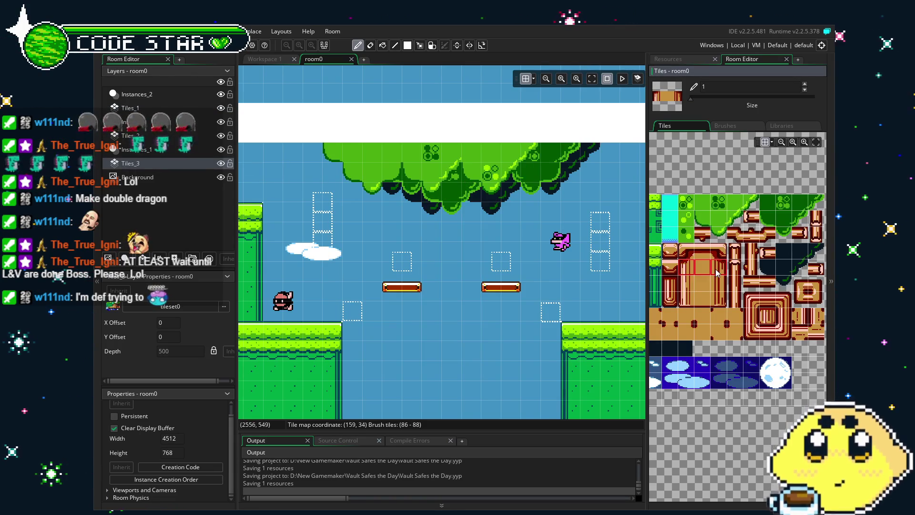
Step: Paint a three-tile-wide brown trunk from the canopy down through the gap
drag(686, 282, 715, 284)
click(692, 269)
click(476, 209)
drag(471, 243, 456, 411)
scroll(457, 404, down, 3)
scroll(457, 362, down, 3)
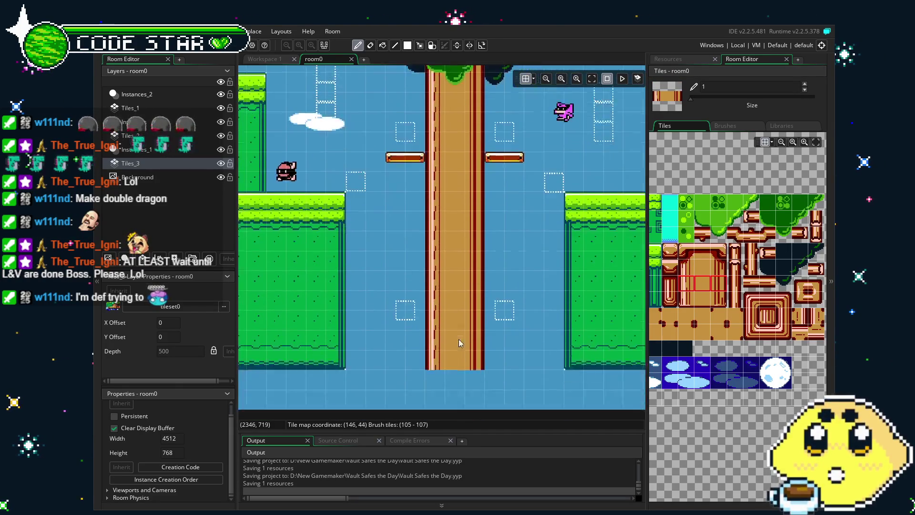
scroll(370, 306, up, 3)
scroll(370, 310, up, 2)
Step: Switch to the eraser and scroll the tileset to reveal more tiles
key(e)
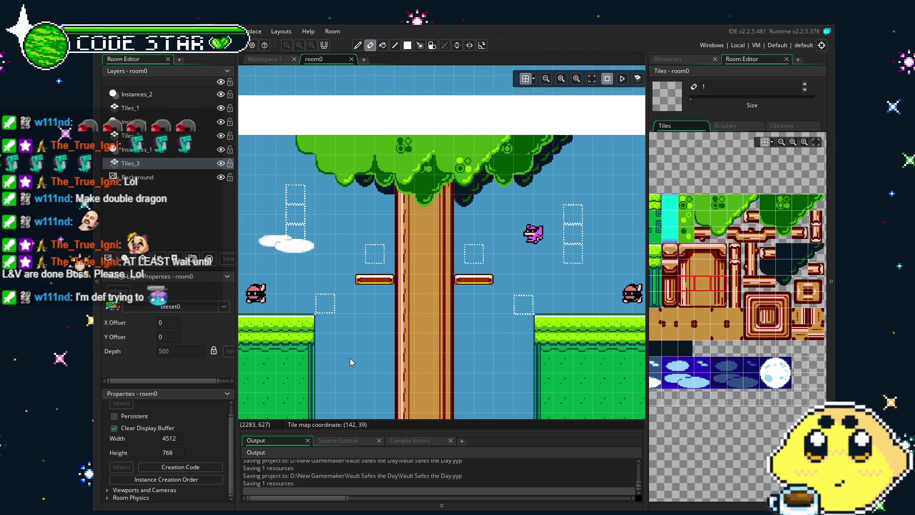
scroll(350, 359, up, 1)
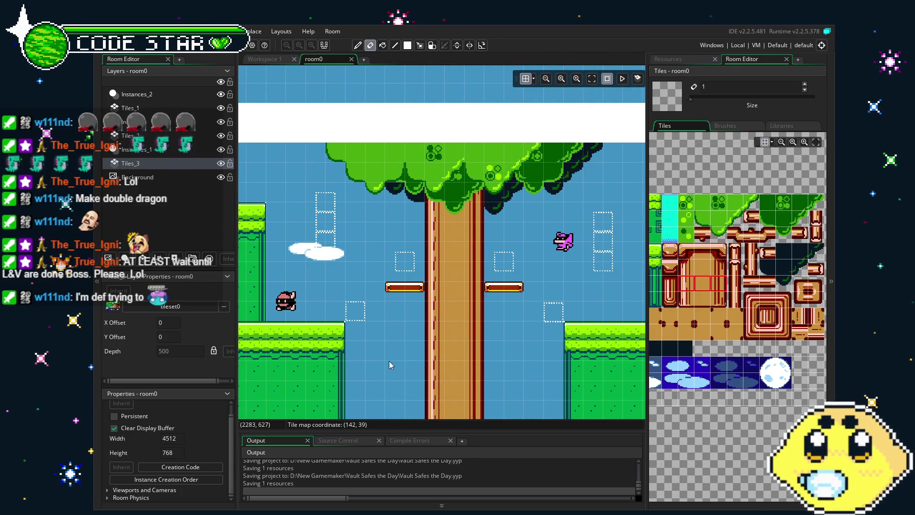
drag(677, 256, 722, 269)
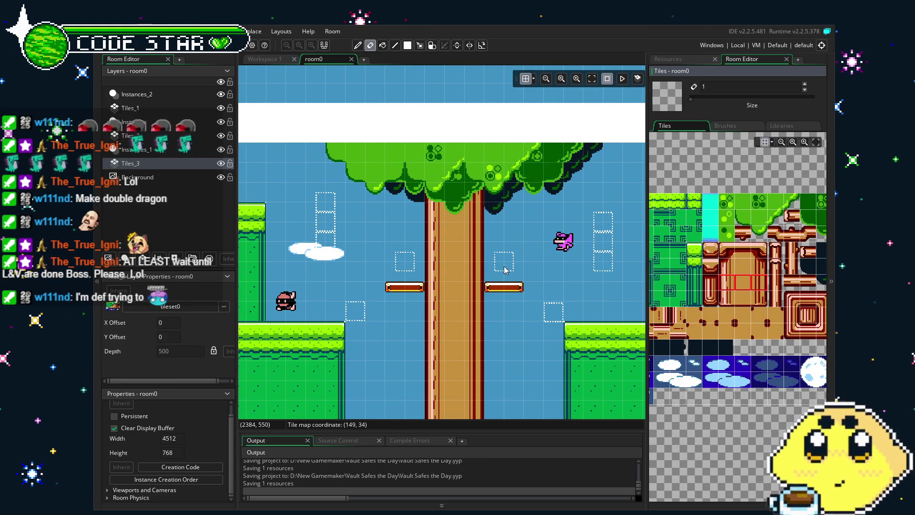
scroll(505, 264, up, 2)
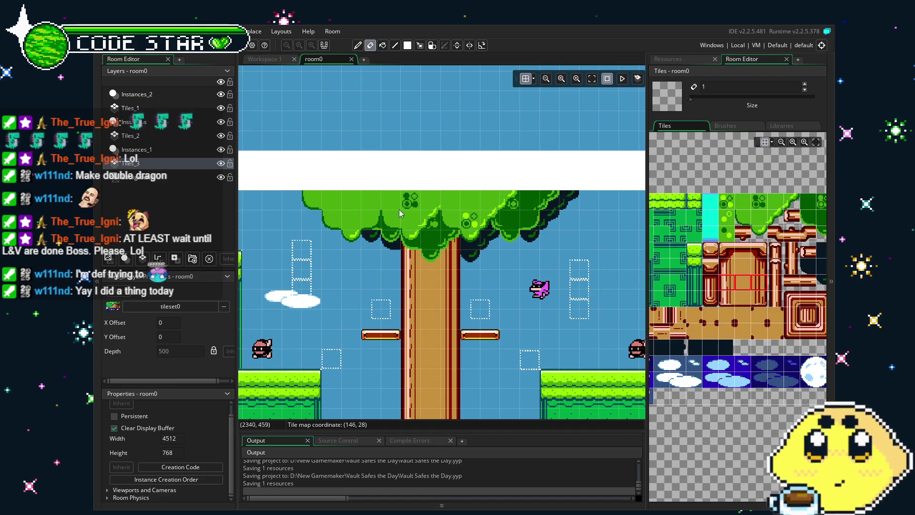
scroll(382, 228, up, 4)
Step: On the Tiles_1 layer, select a block of canopy tiles and erase three stray ones
scroll(351, 234, down, 2)
click(131, 108)
key(m)
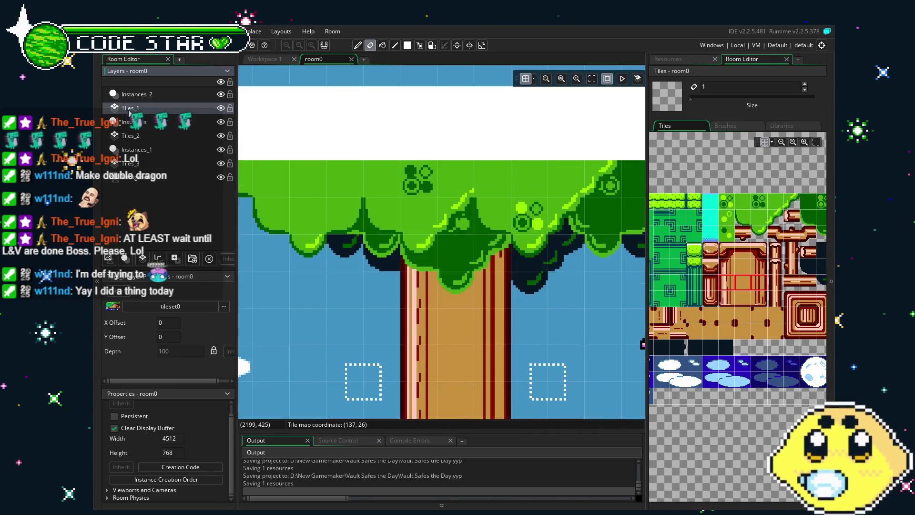
drag(364, 176, 445, 229)
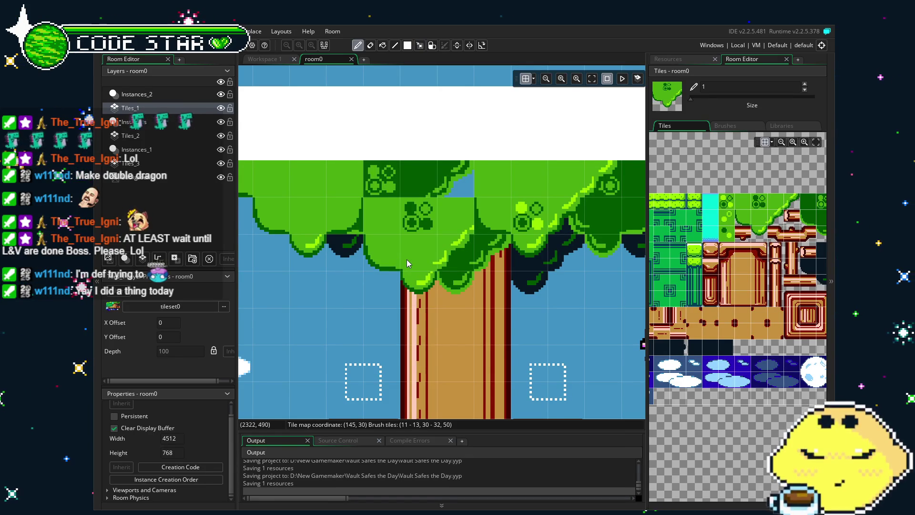
key(e)
click(378, 216)
click(391, 224)
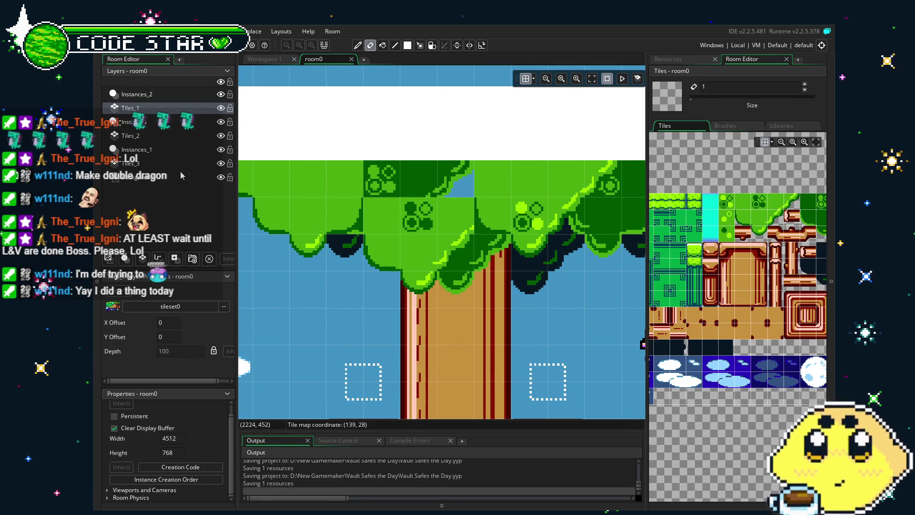
click(518, 206)
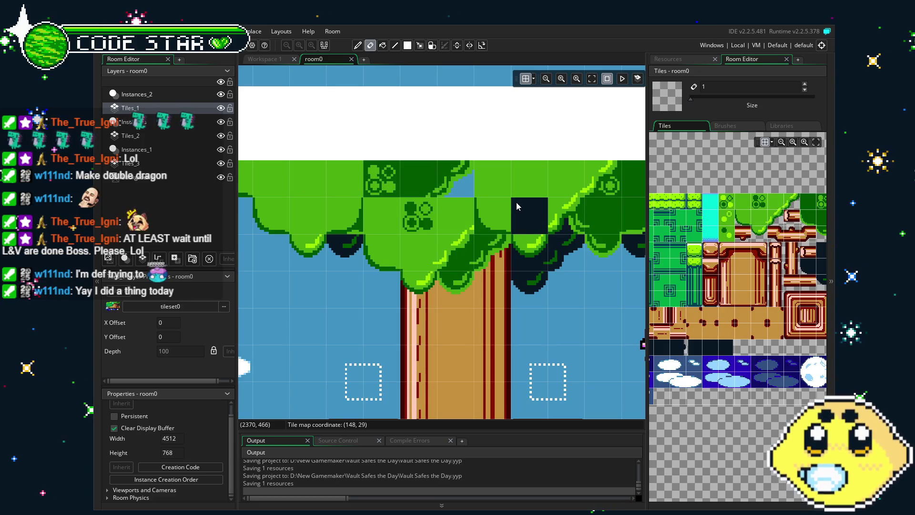
Step: Paint plain green over the canopy gaps, add a leaf-edge tile, and fill the dark blob
ctrl+click(494, 169)
drag(465, 170, 376, 172)
click(364, 207)
ctrl+click(332, 237)
click(353, 218)
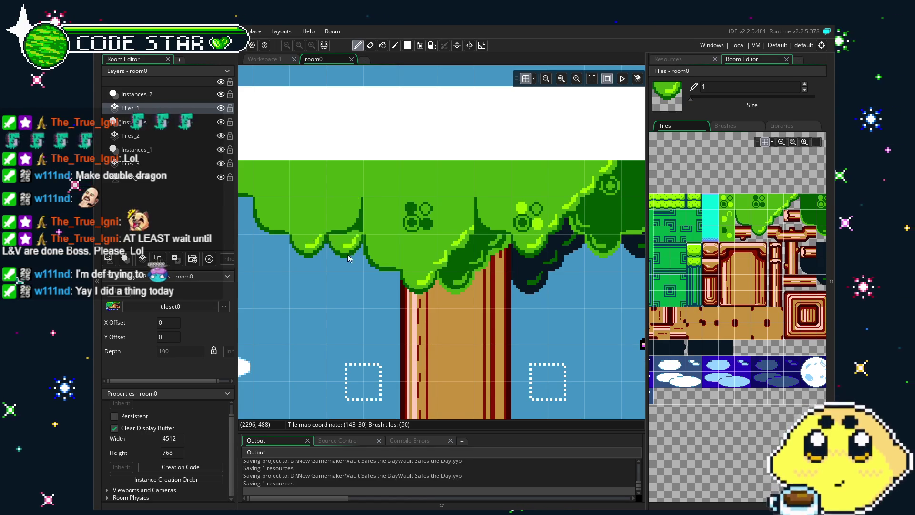
key(ctrl+z)
click(346, 280)
click(346, 253)
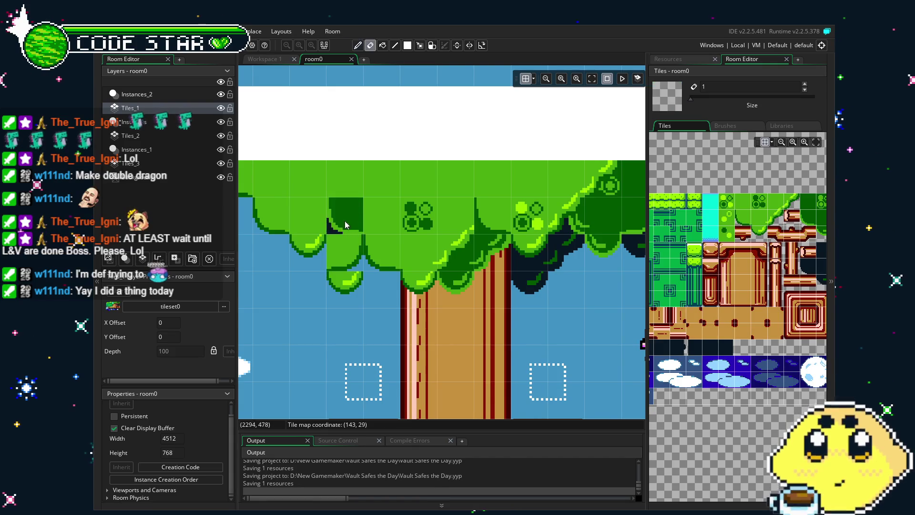
ctrl+click(357, 183)
Step: Erase two canopy-bottom tiles and refill them with a two-tile edge bump, one tile right
click(354, 213)
key(e)
click(322, 250)
click(344, 284)
drag(743, 218, 758, 218)
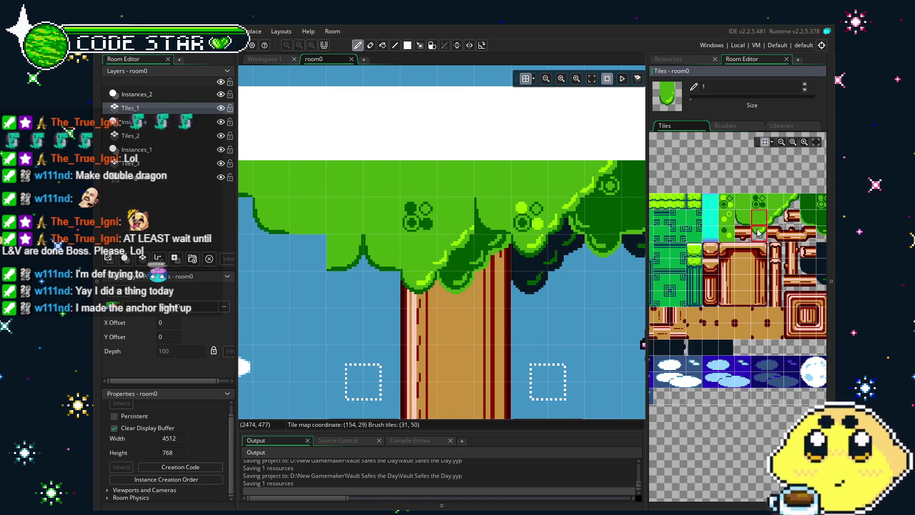
click(296, 276)
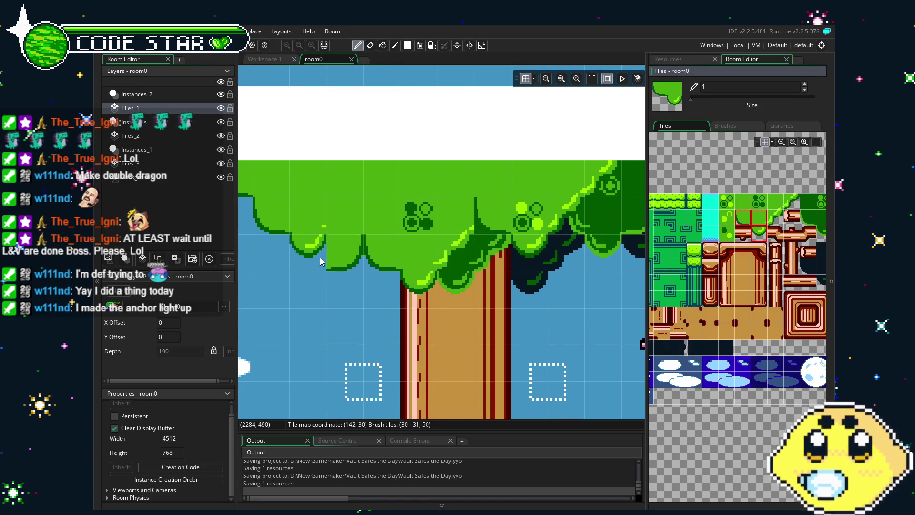
key(ctrl+z)
click(347, 285)
Step: Try adding green leaf tiles into the lower canopy, then undo them
key(m)
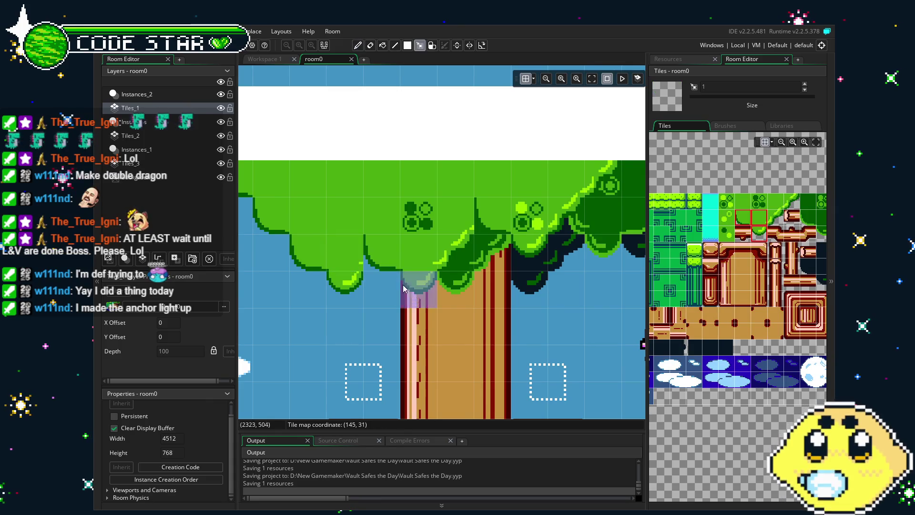
key(e)
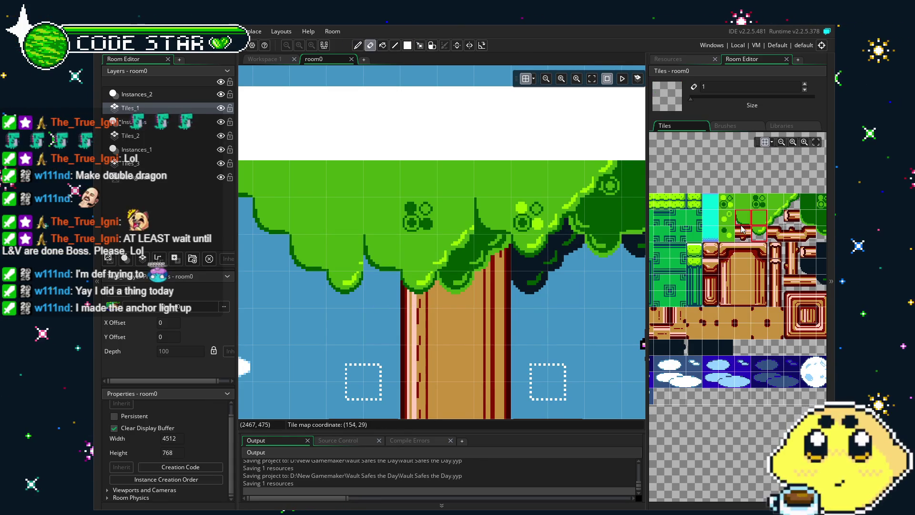
click(692, 249)
click(394, 265)
click(381, 320)
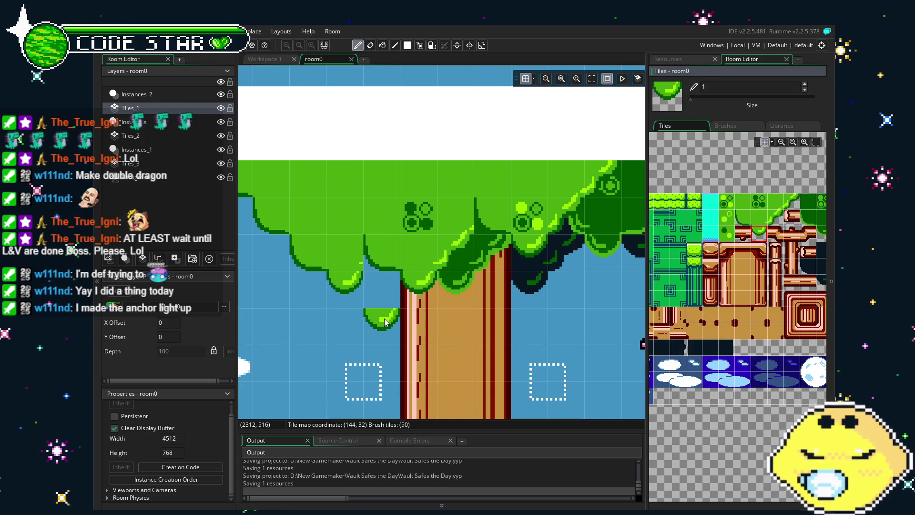
key(m)
click(373, 256)
key(ctrl+c)
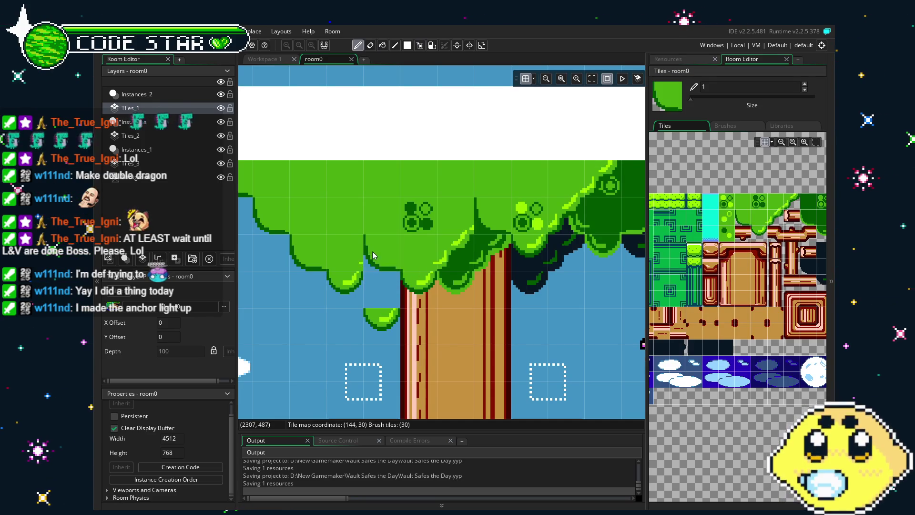
key(ctrl+z)
key(ctrl+z)
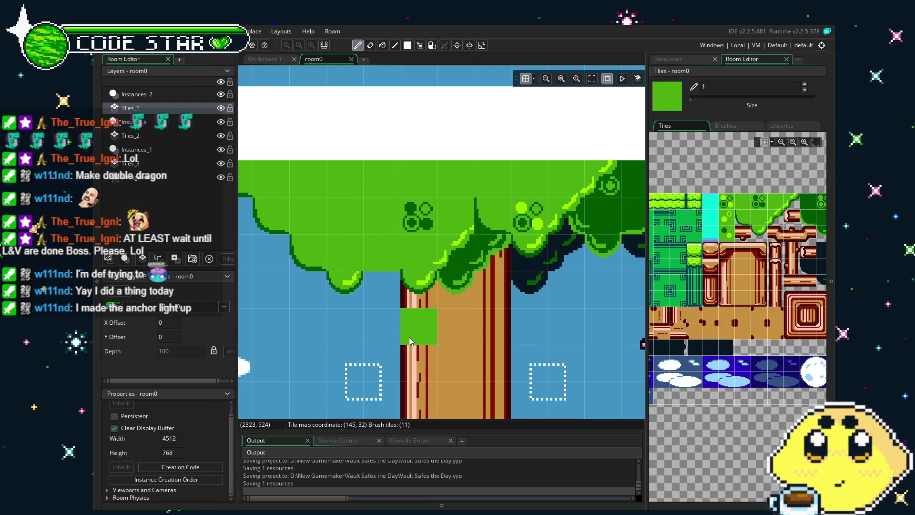
Step: Replace a stray solid green tile below the canopy with a leaf-edge tile
click(342, 299)
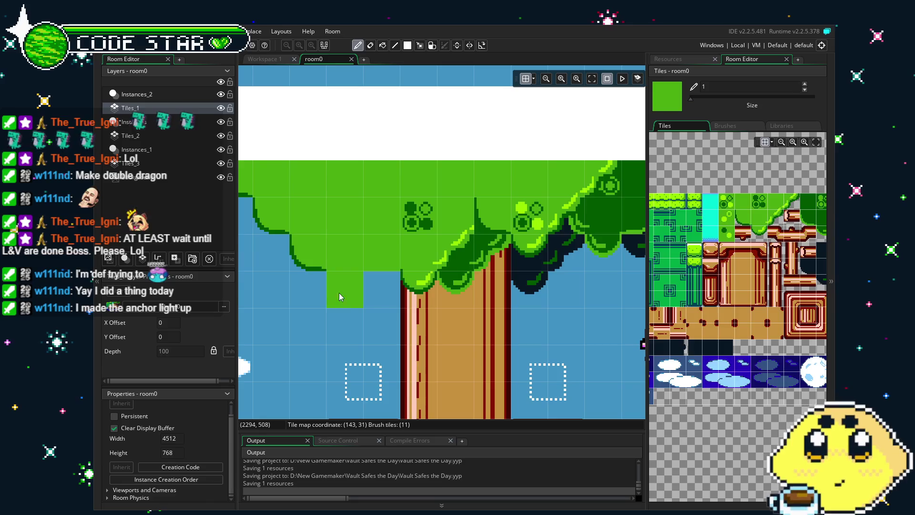
key(e)
click(353, 296)
click(759, 232)
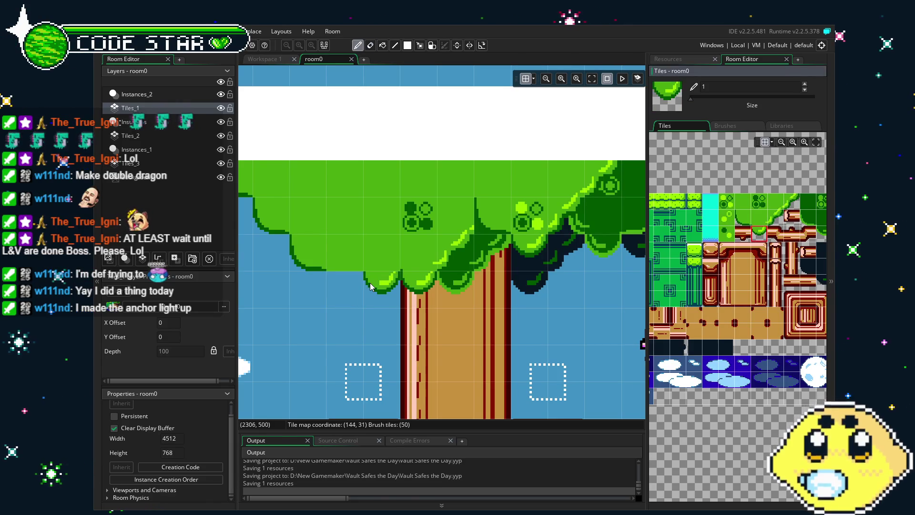
click(384, 324)
key(e)
scroll(415, 347, down, 4)
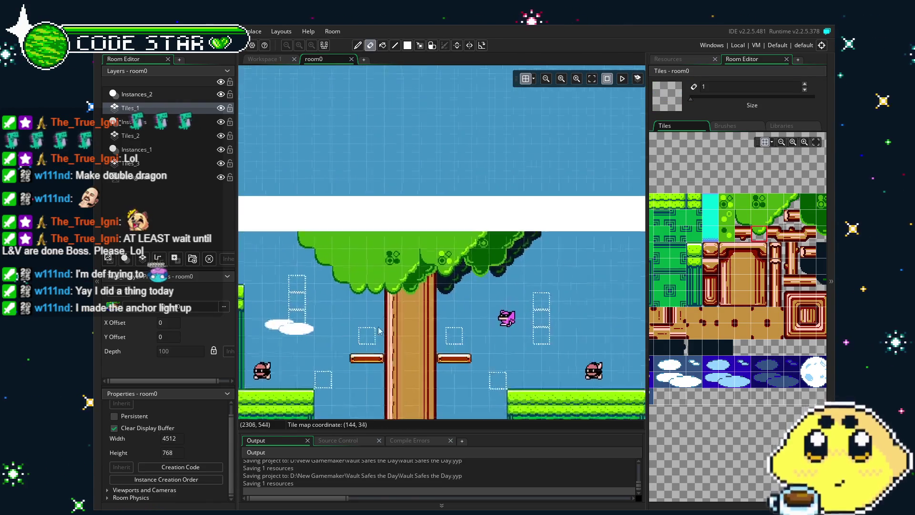
Step: Paint two leaf-circle tiles onto the canopy, then undo the misplaced attempt
scroll(433, 276, up, 3)
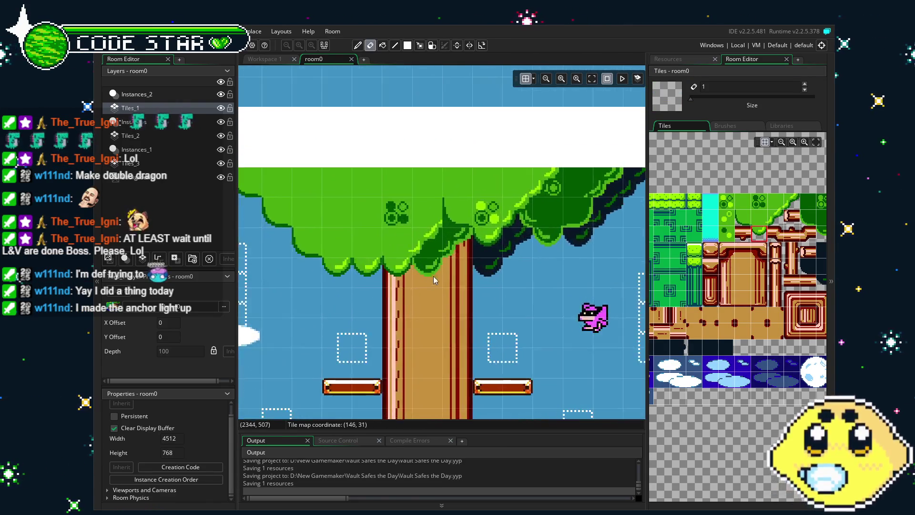
click(758, 215)
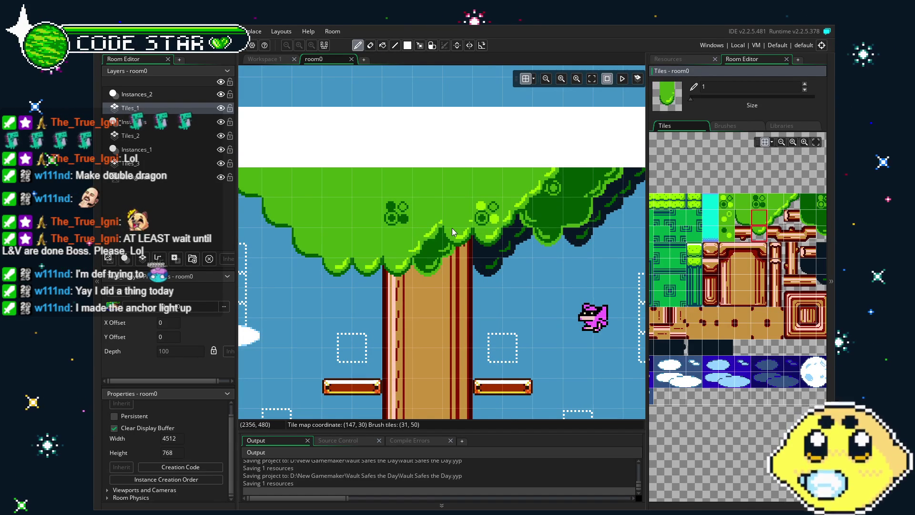
key(e)
scroll(336, 365, down, 3)
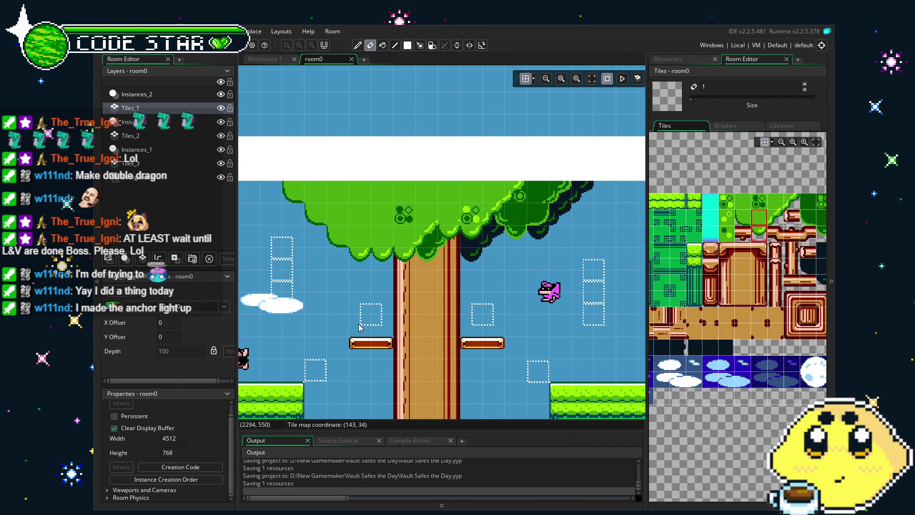
click(743, 217)
click(466, 221)
click(480, 215)
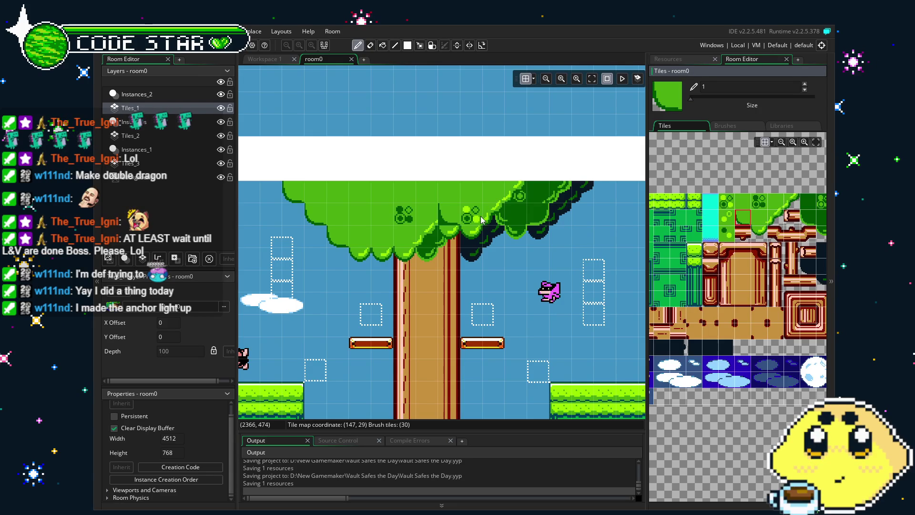
click(774, 201)
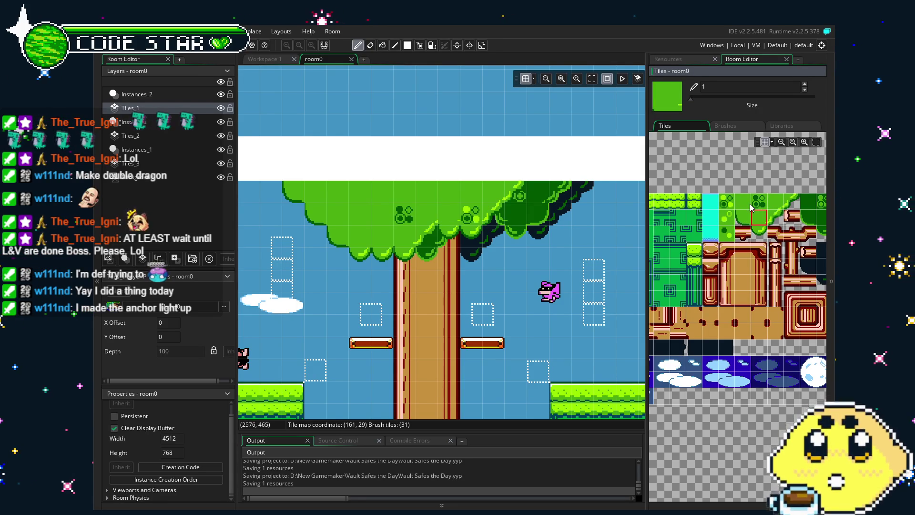
scroll(495, 220, up, 5)
key(ctrl+z)
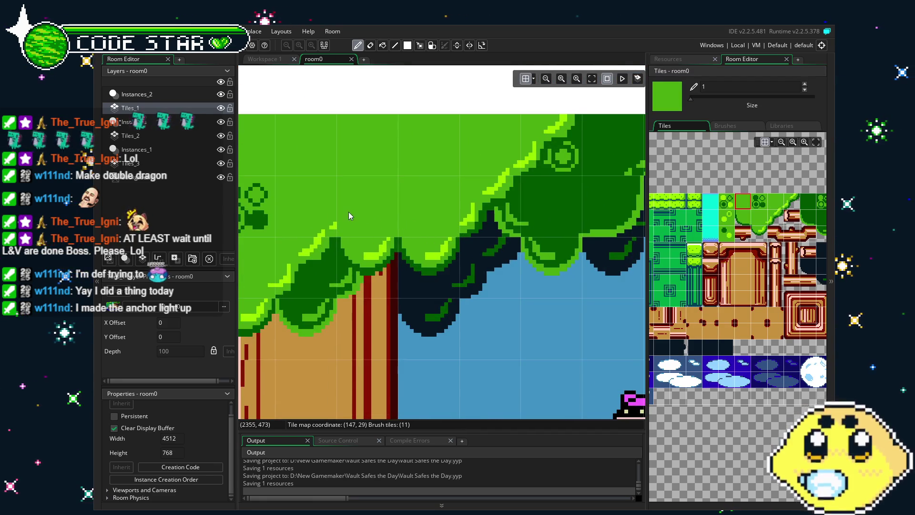
Step: Paint dark-circle leaf tiles across the upper left of the canopy
click(759, 201)
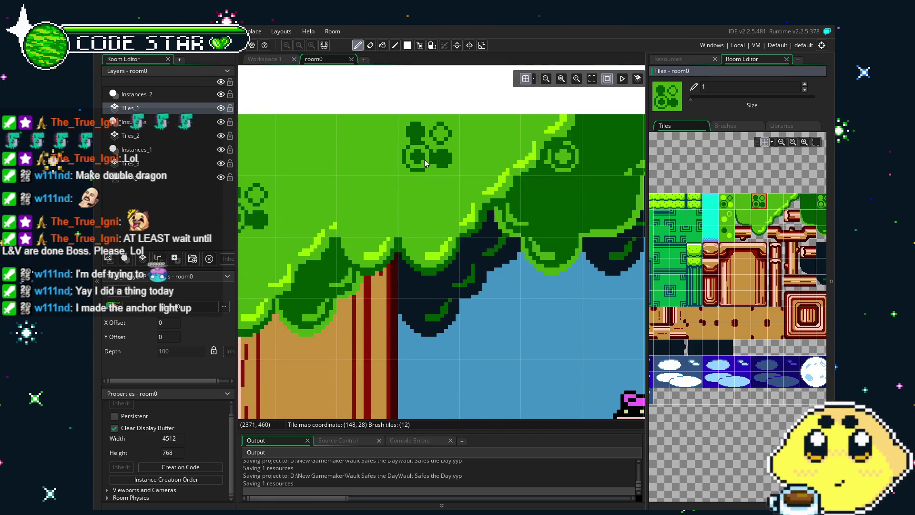
click(729, 220)
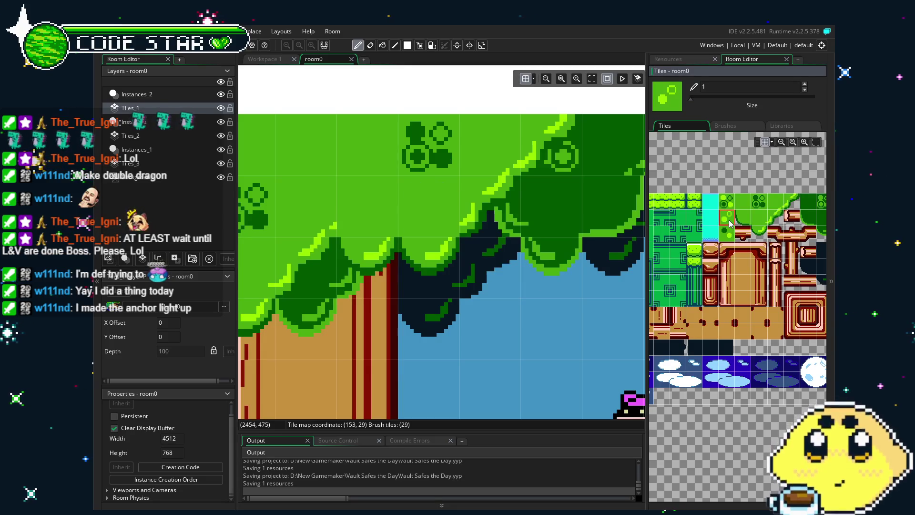
mouse_move(384, 213)
mouse_down()
mouse_move(413, 251)
mouse_move(593, 246)
mouse_up()
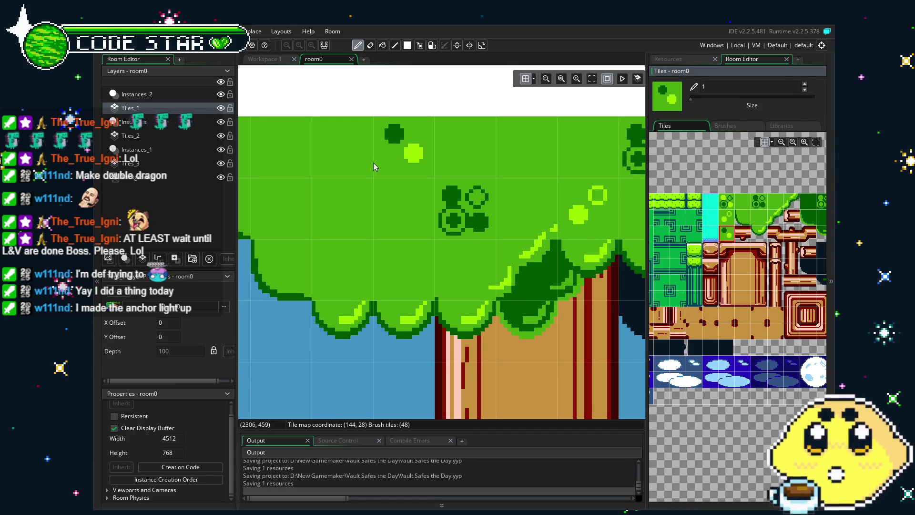
click(343, 143)
click(727, 201)
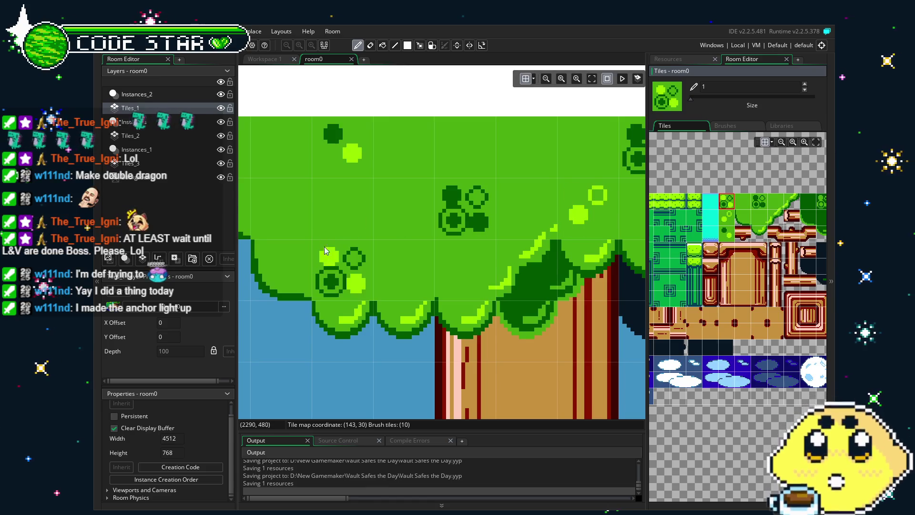